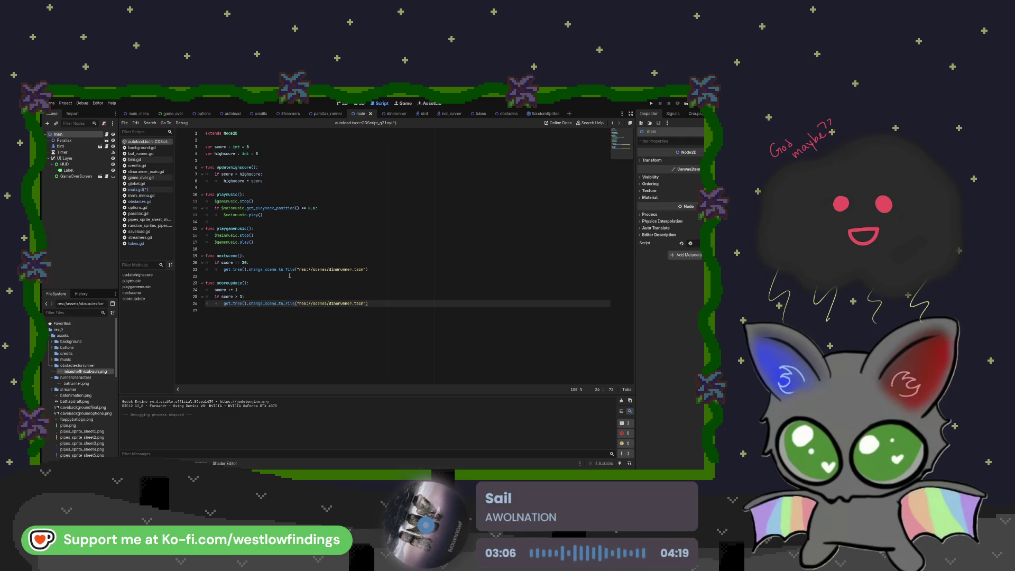
Step: Delete the nextscene function lines from the autoload script, then switch to tubes.gd
left_click_drag(375, 269, 204, 256)
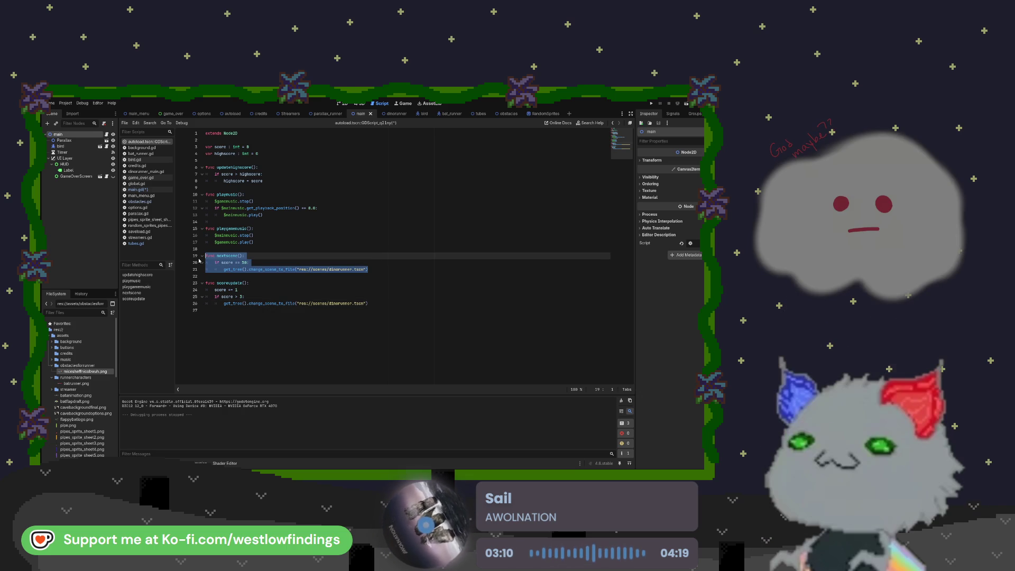
key("BackSpace")
key("BackSpace")
key("BackSpace")
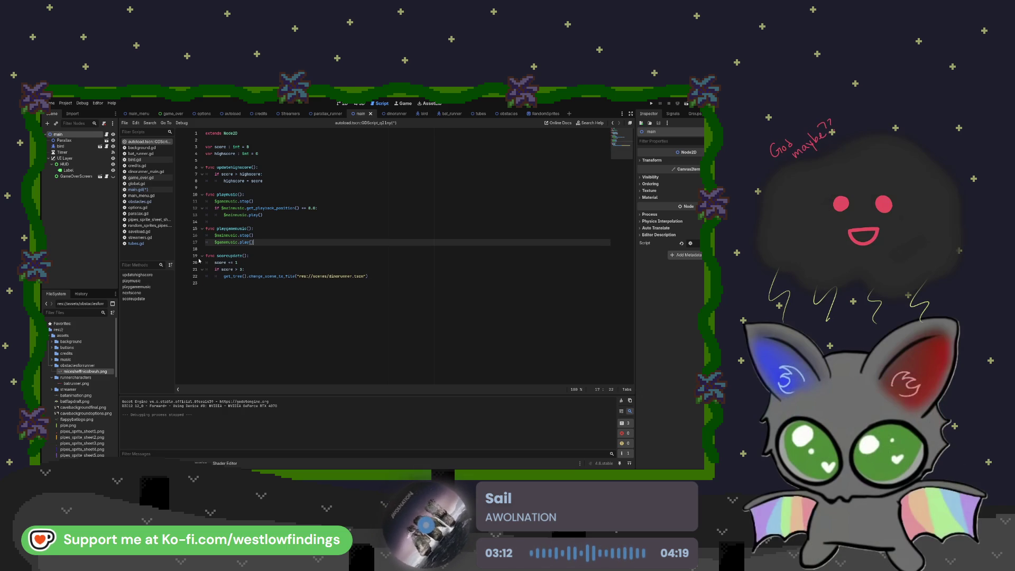
left_click_drag(214, 269, 270, 276)
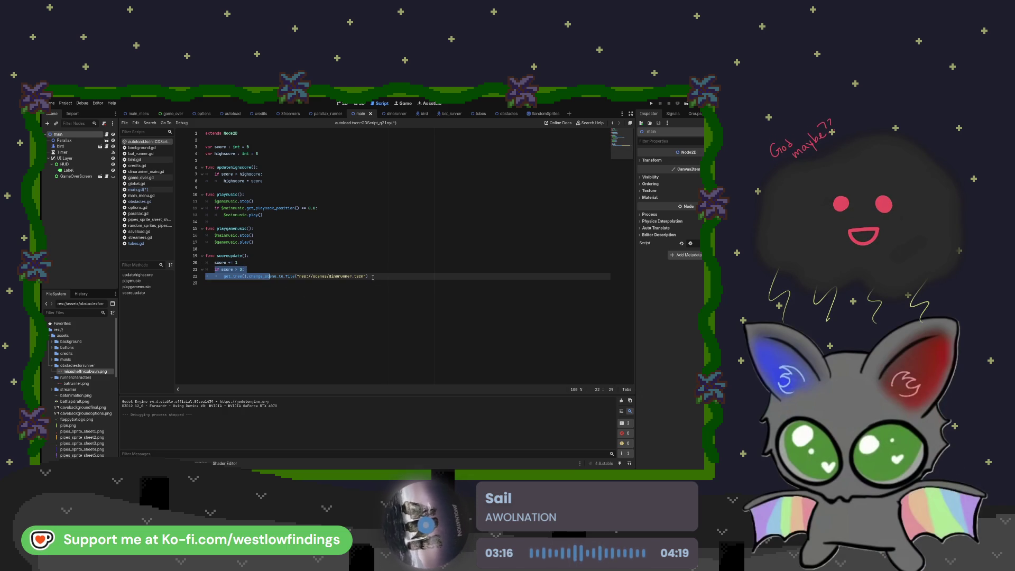
key("End")
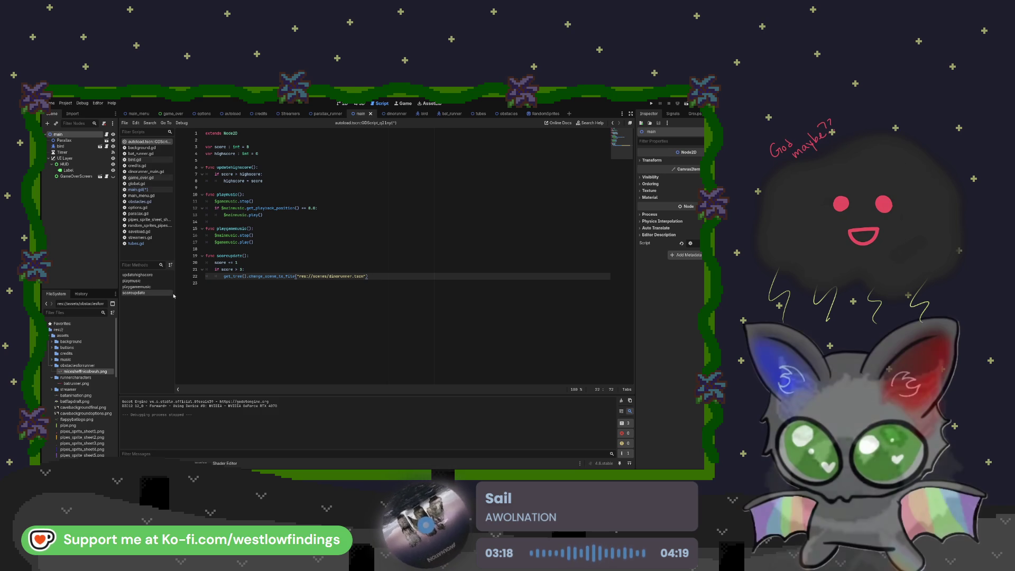
left_click(148, 244)
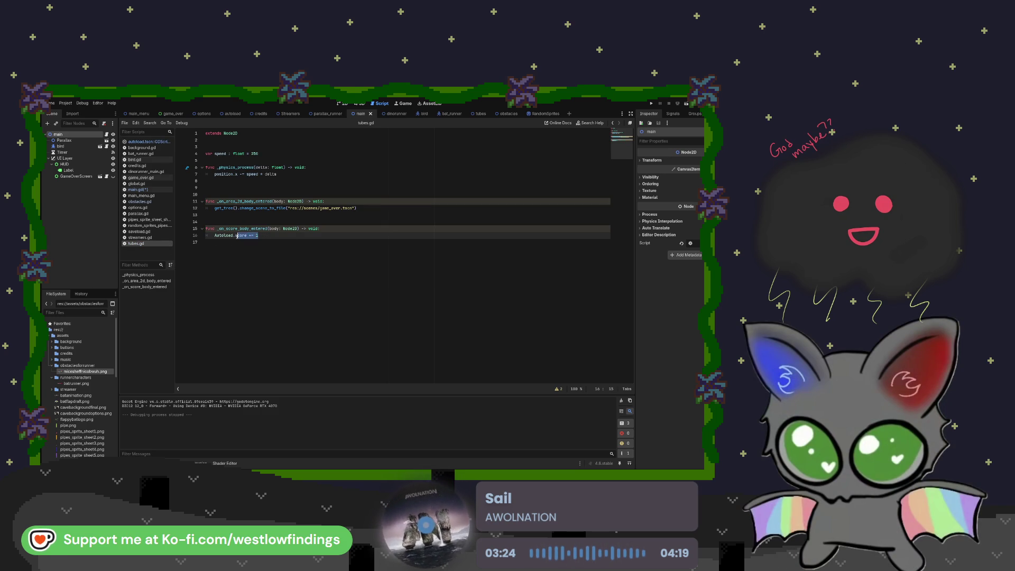
Step: Replace 'score += 1' on tubes.gd line 16 with Autoload.scoreupdate(), checking the autoload's function name
key("BackSpace")
left_click(158, 142)
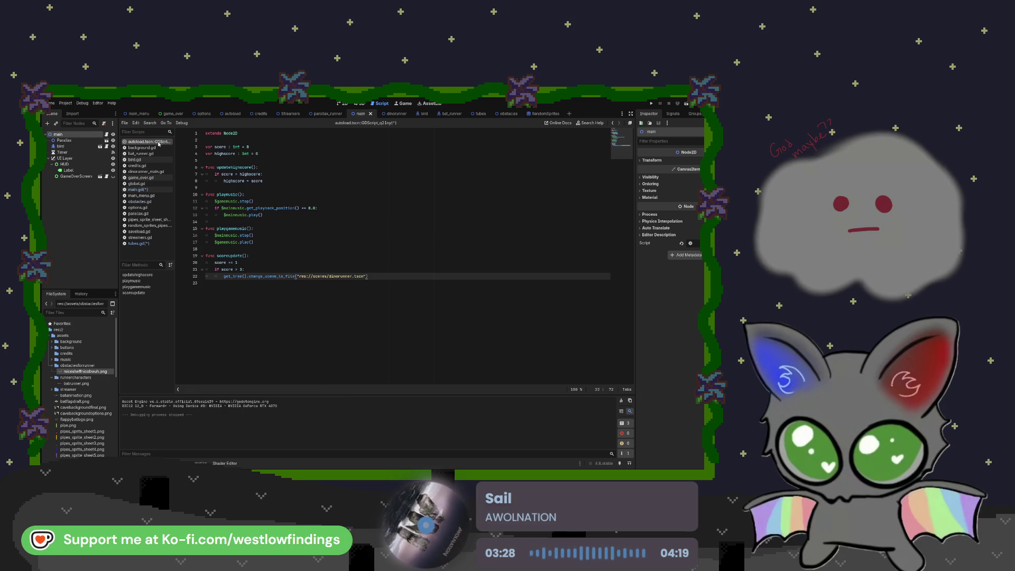
left_click(138, 244)
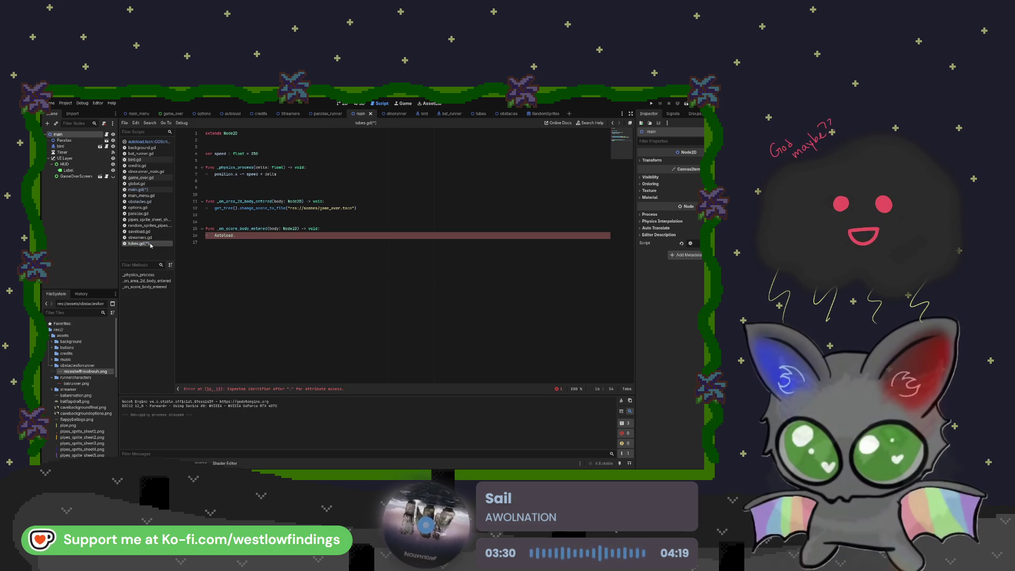
type("scoreupdate")
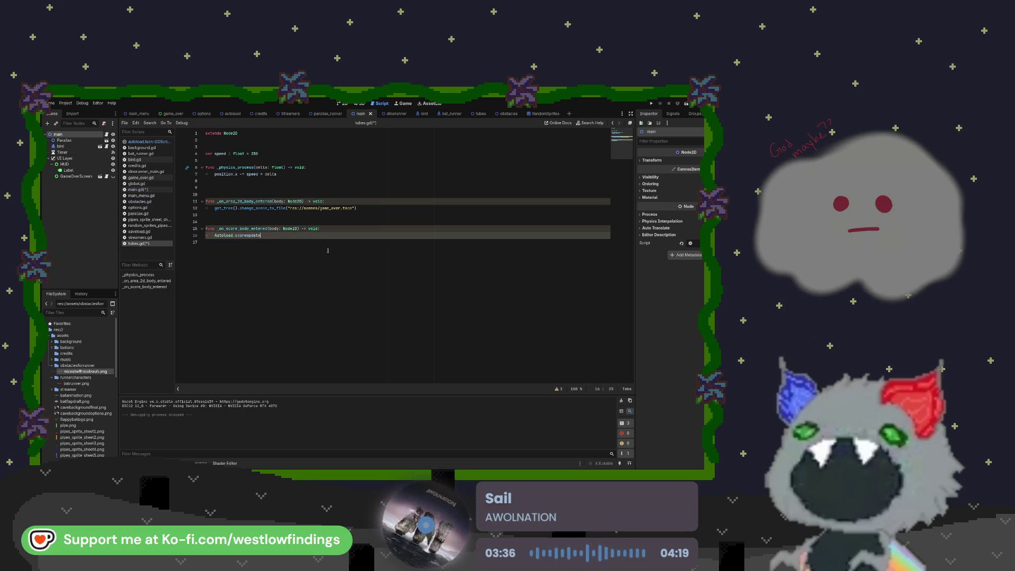
Step: Run the project to test the new score call
left_click(652, 104)
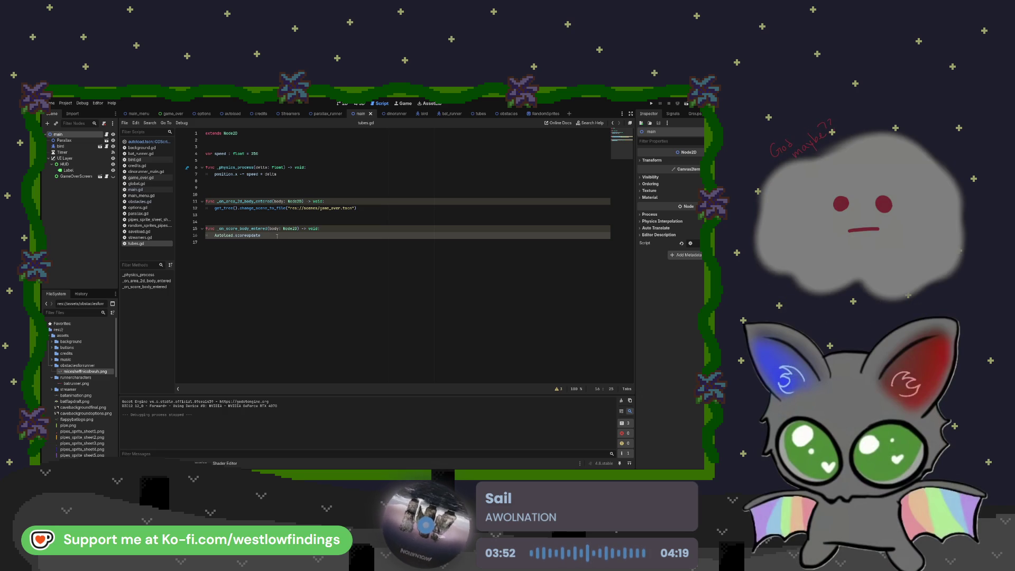
key("F5")
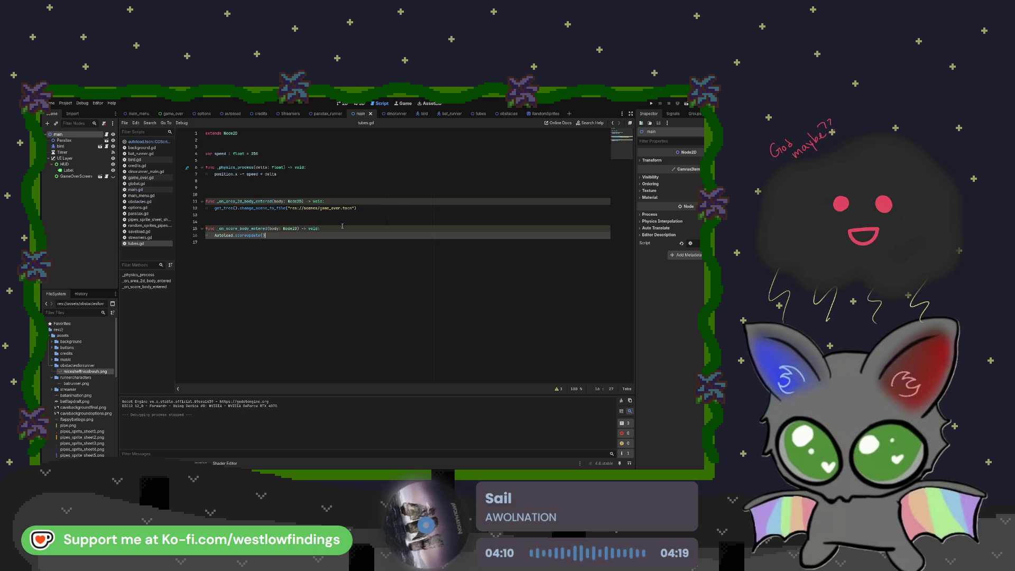
left_click(342, 226)
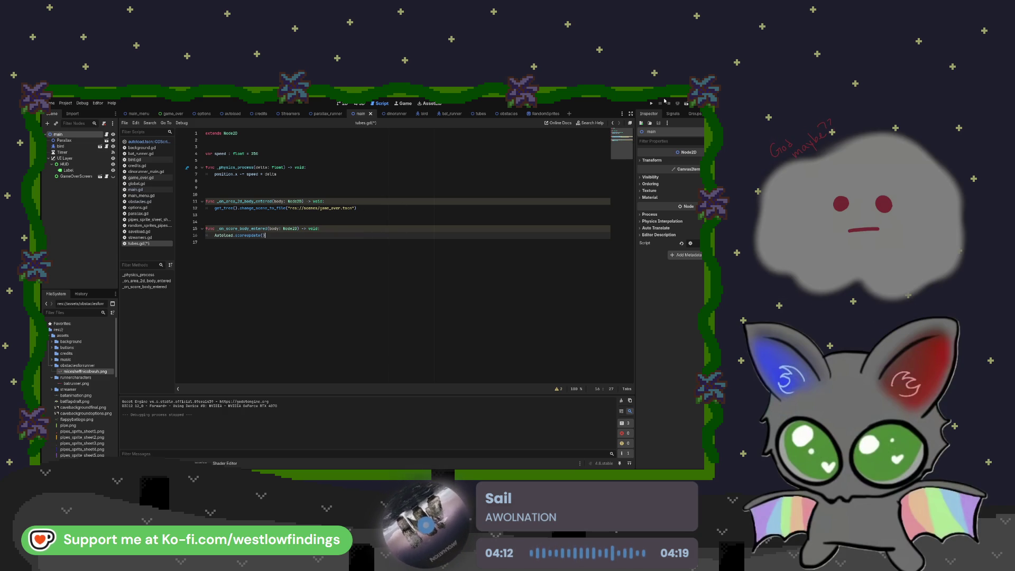
left_click(651, 104)
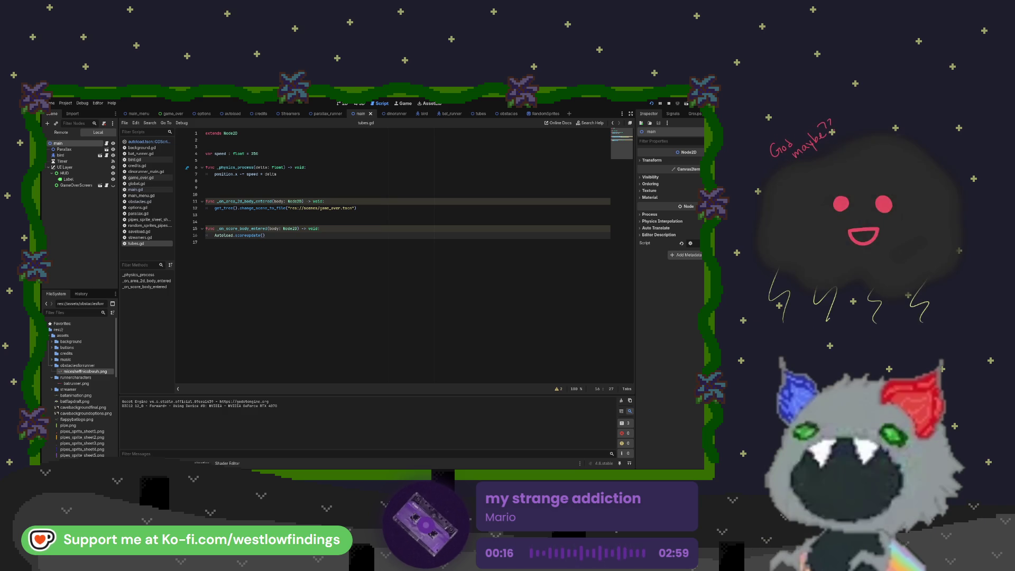
Step: Stop the running test game and switch to the dinorunner scene
key("F8")
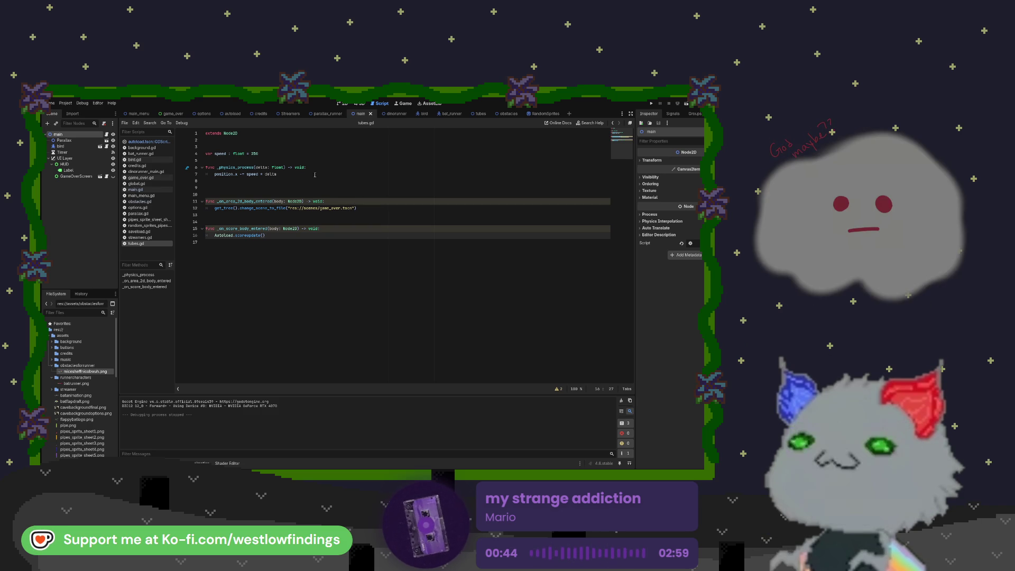
left_click(389, 113)
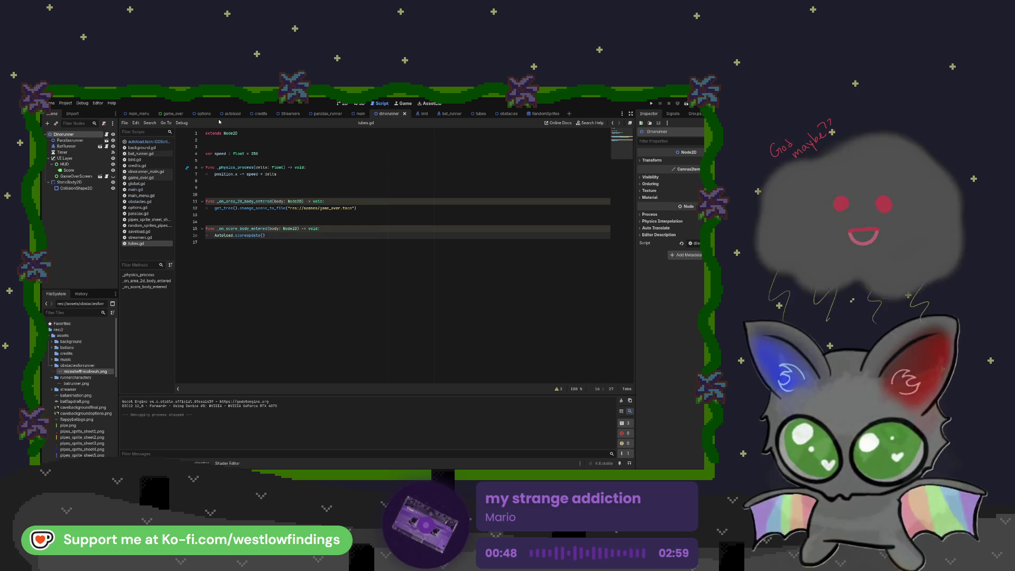
Step: Run another scoring test, stop it, and show the main scene in the 2D view
left_click(652, 104)
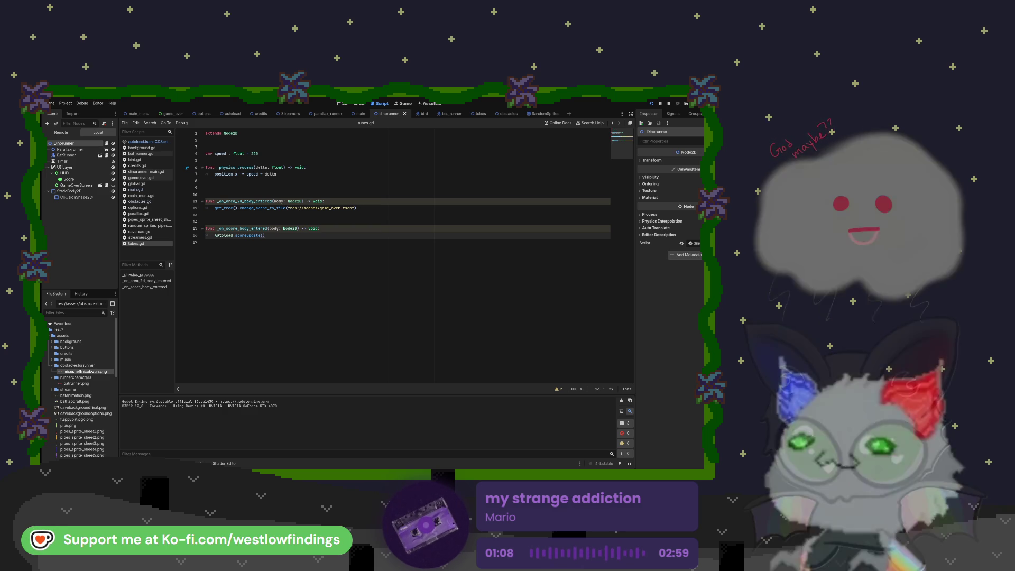
key("F8")
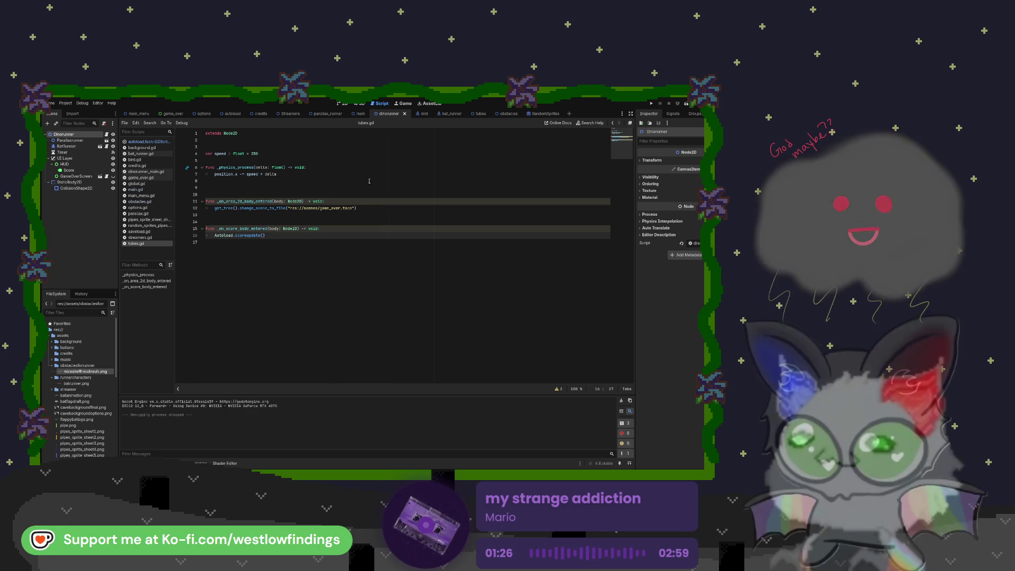
left_click(359, 114)
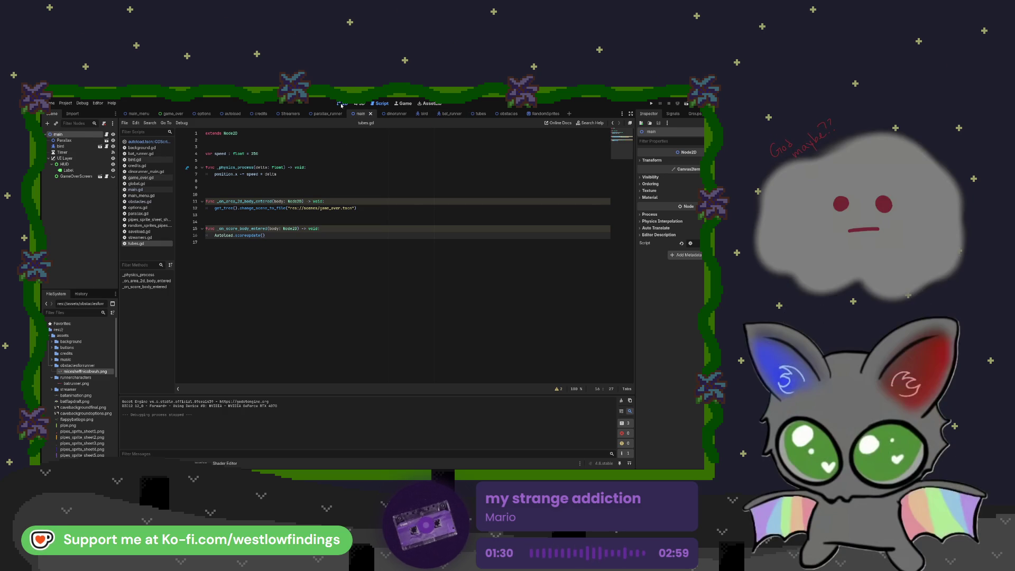
left_click(341, 103)
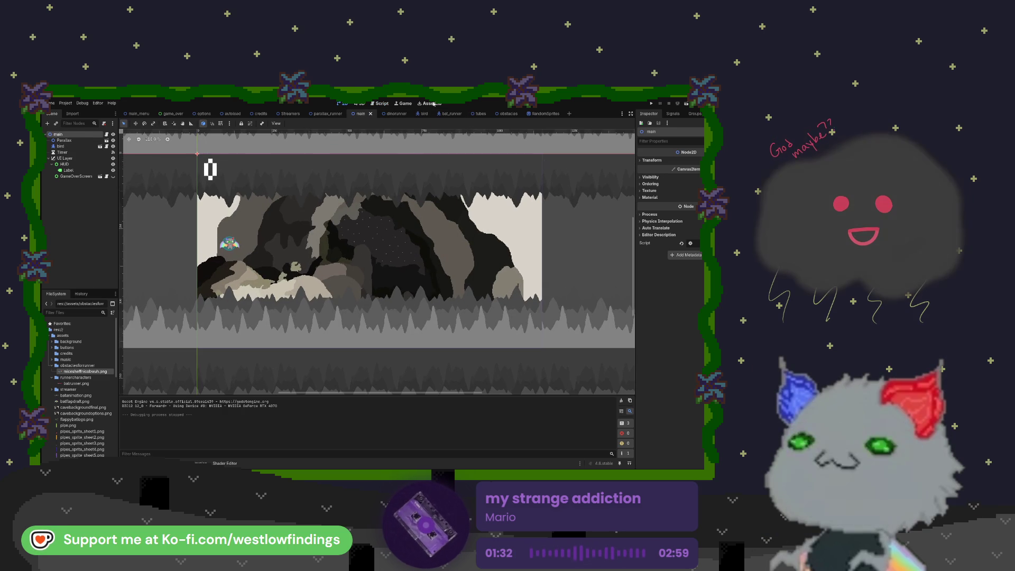
Step: Browse the bat_runner, dinorunner and obstacles scene tabs, ending on obstacles
left_click(444, 113)
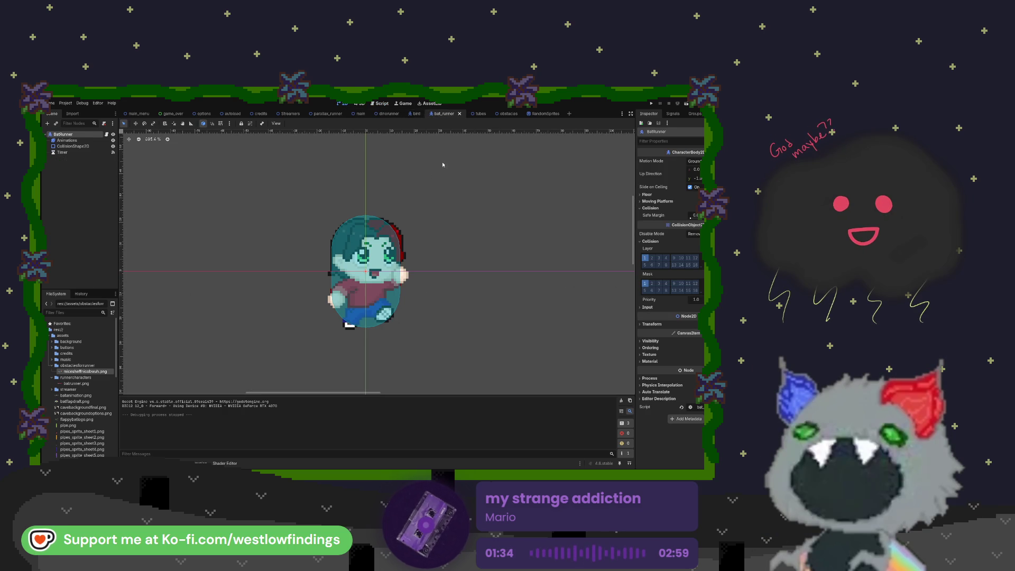
left_click(389, 115)
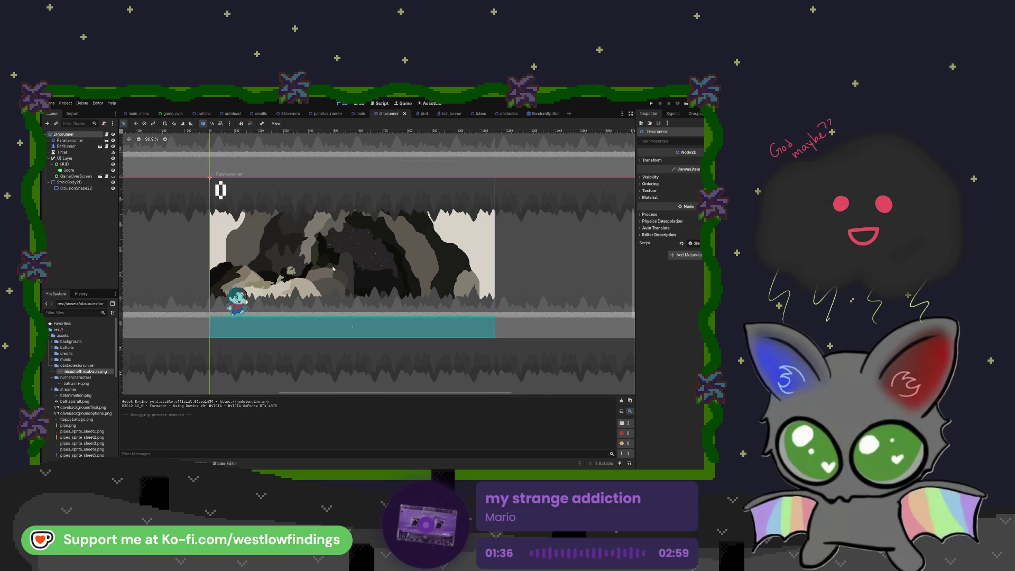
scroll(333, 268, "up", 3)
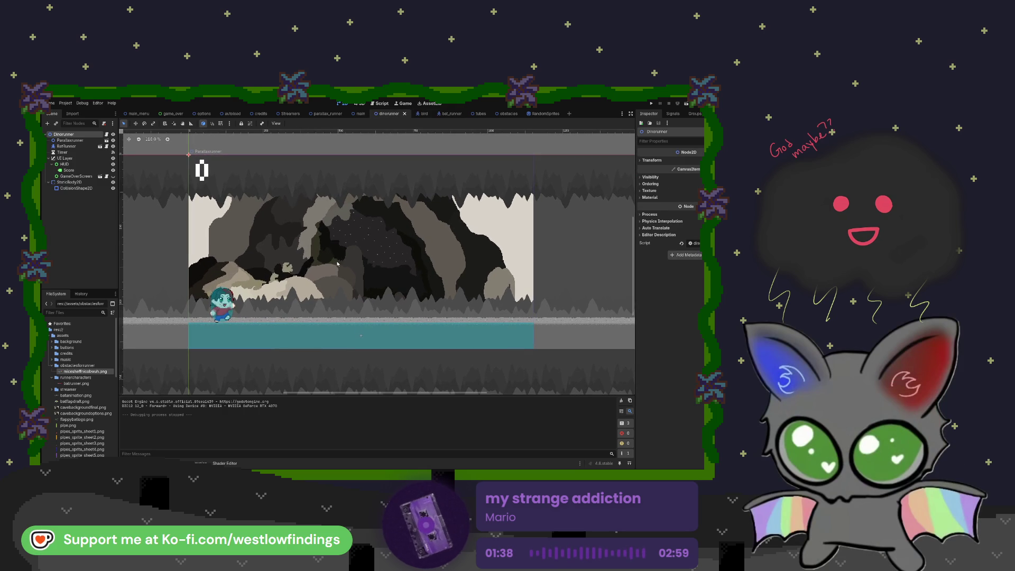
left_click(502, 114)
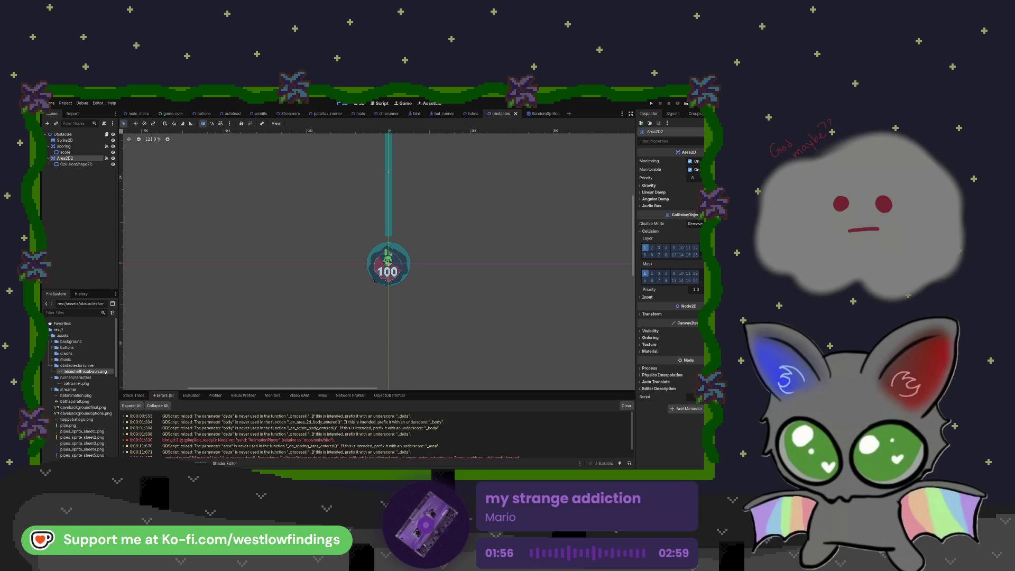
Step: Clear the debugger errors, return to Stack Trace, and switch to the Script workspace
left_click(626, 405)
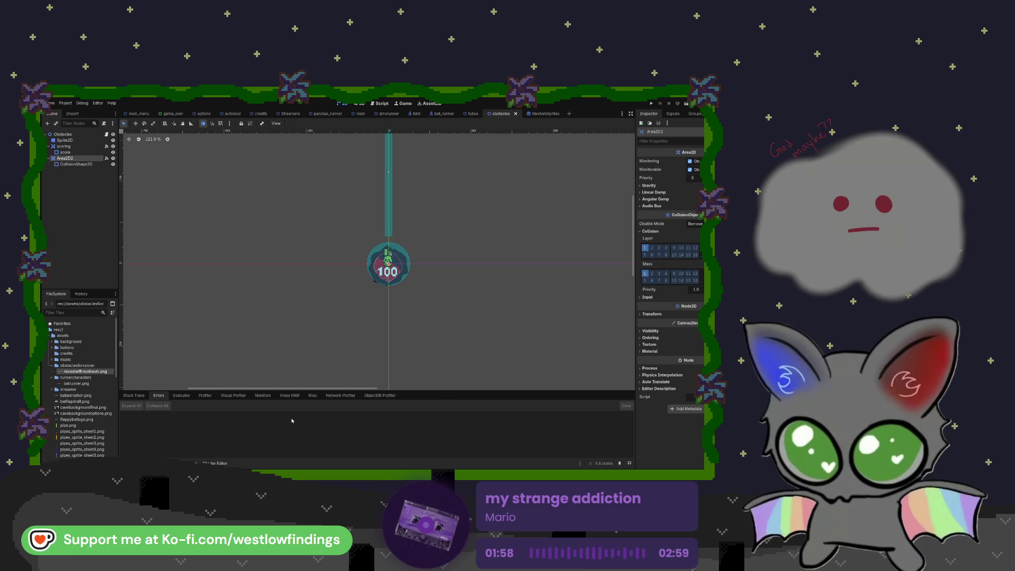
left_click(142, 395)
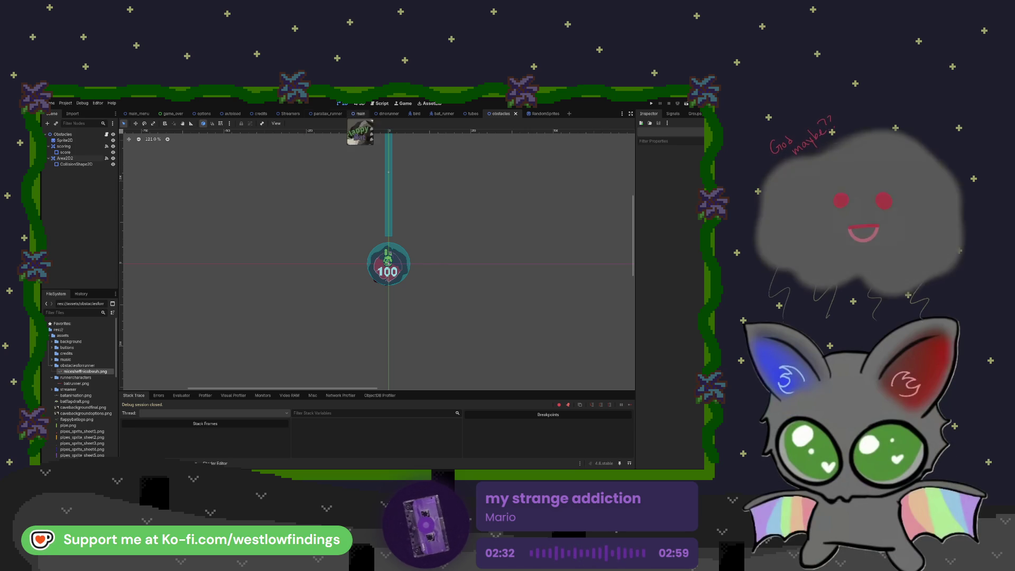
left_click(107, 134)
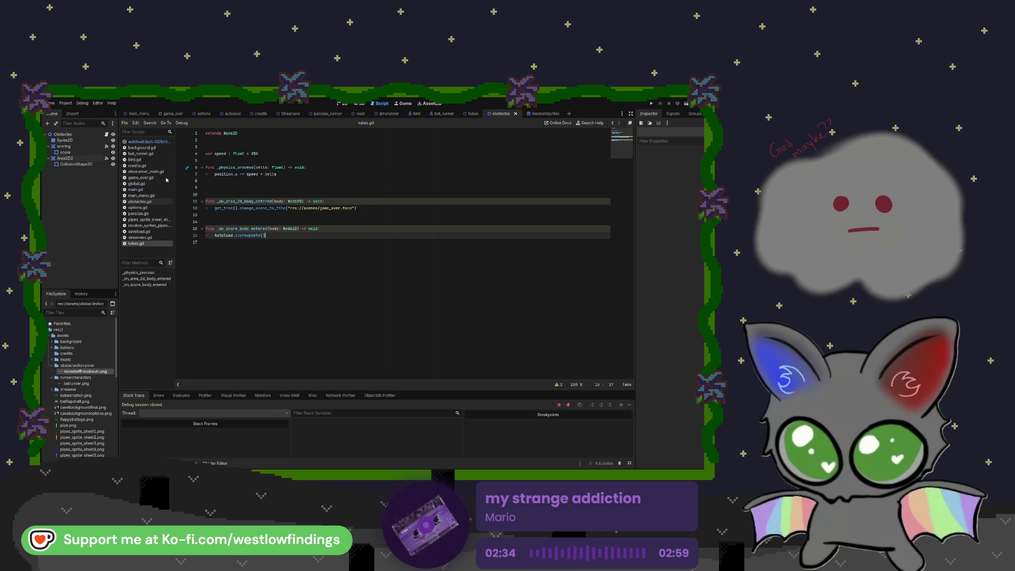
Step: Open obstacles.gd and select 'score += 1' after Autoload. on line 14
left_click(113, 134)
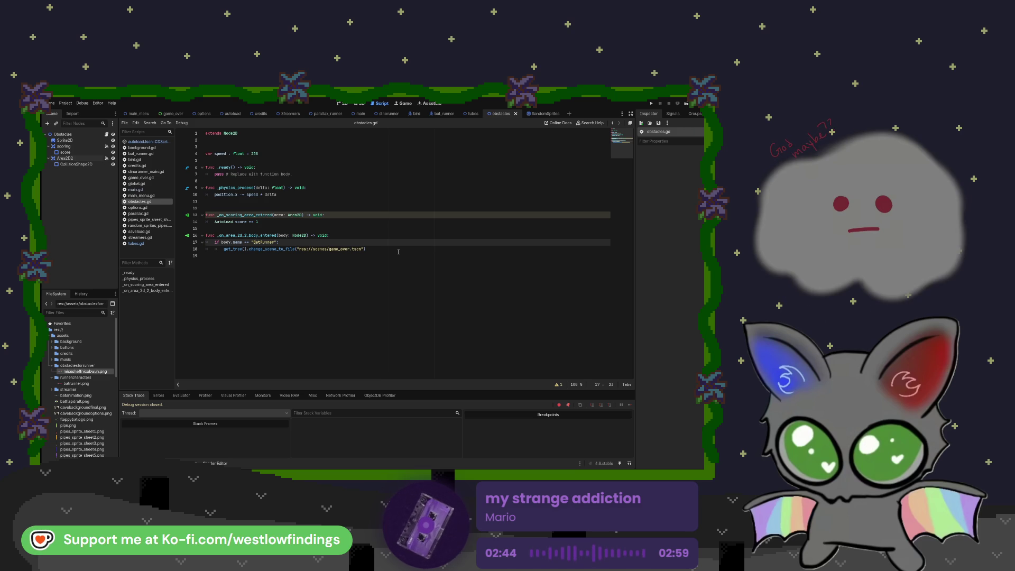
double_click(245, 222)
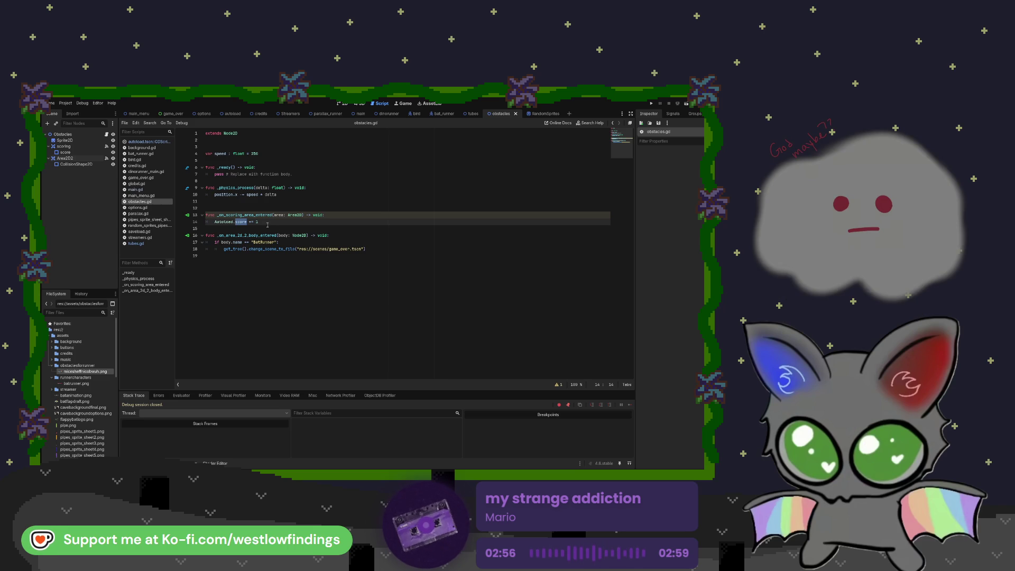
left_click(265, 223)
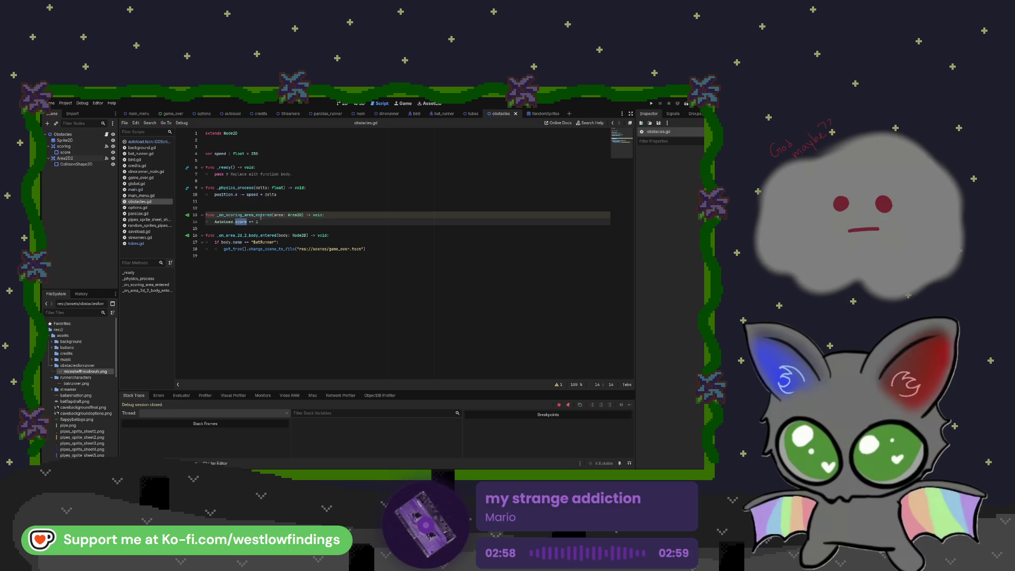
left_click_drag(265, 223, 235, 222)
Step: Change line 14 to Autoload.scoreupdate(), checking the autoload's function name
key("BackSpace")
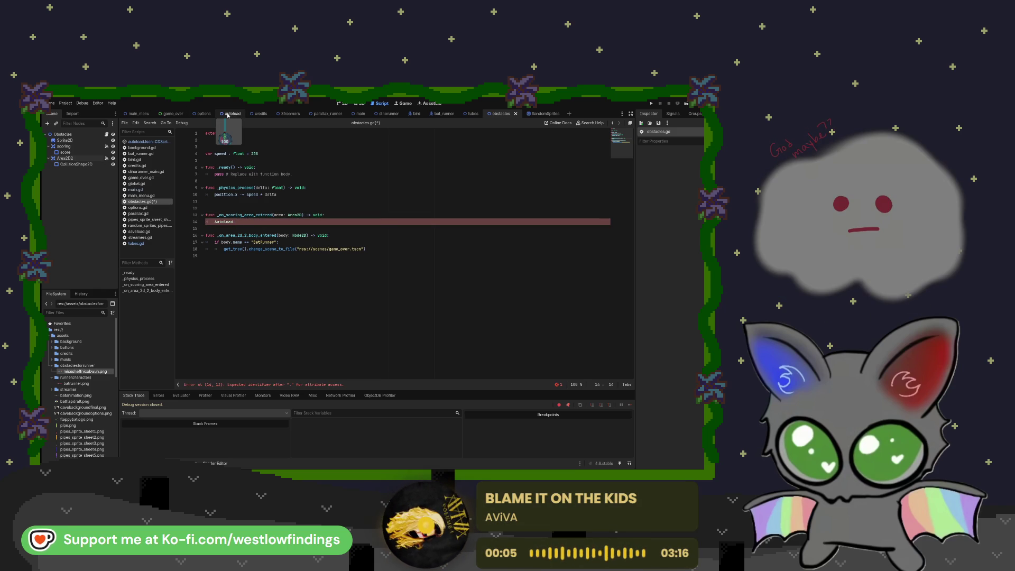
left_click(146, 141)
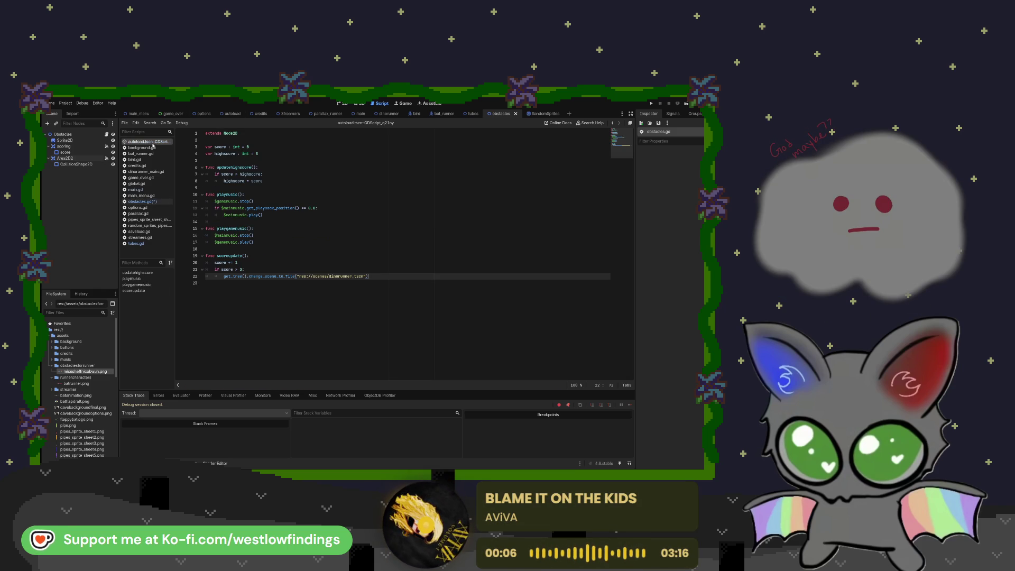
left_click(166, 203)
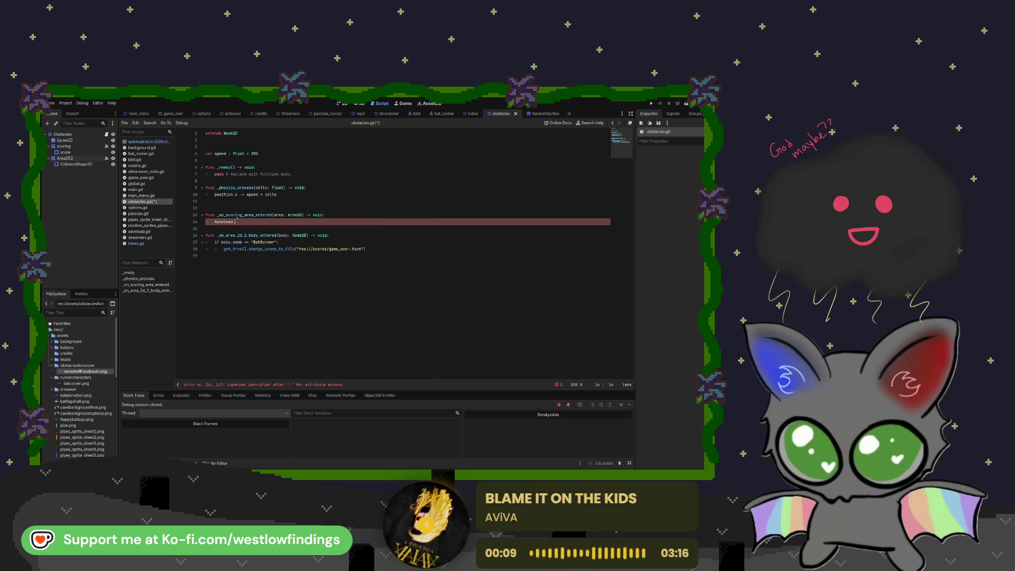
type("scoreupdate")
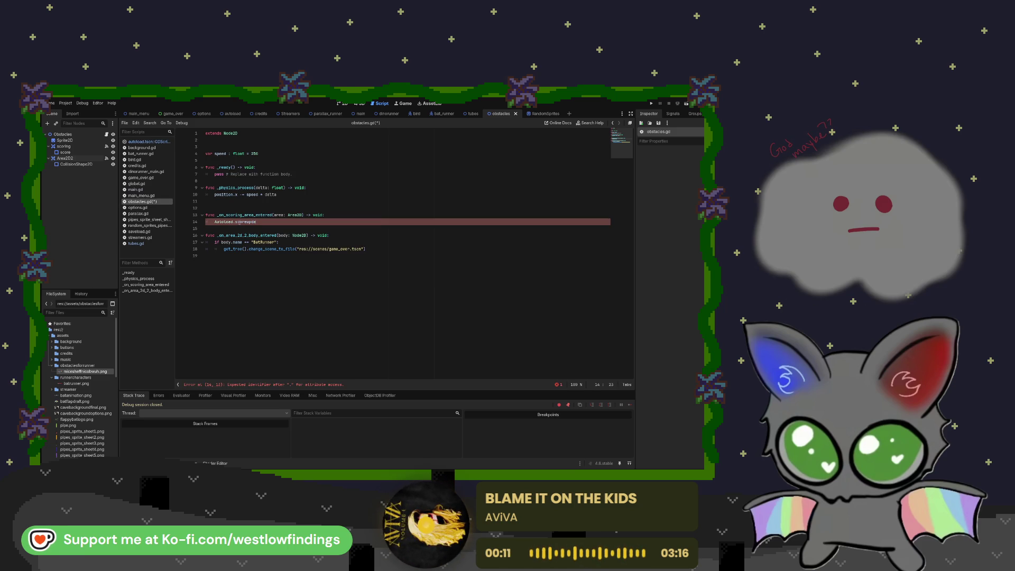
type("()")
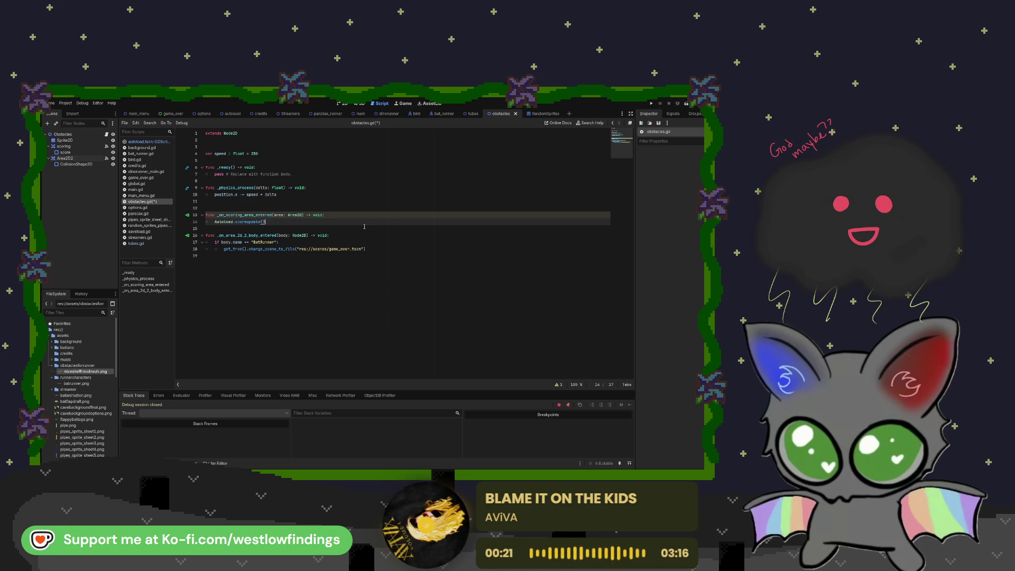
Step: Rename the handler from area to body, then delete the entire scoring function
left_click(254, 215)
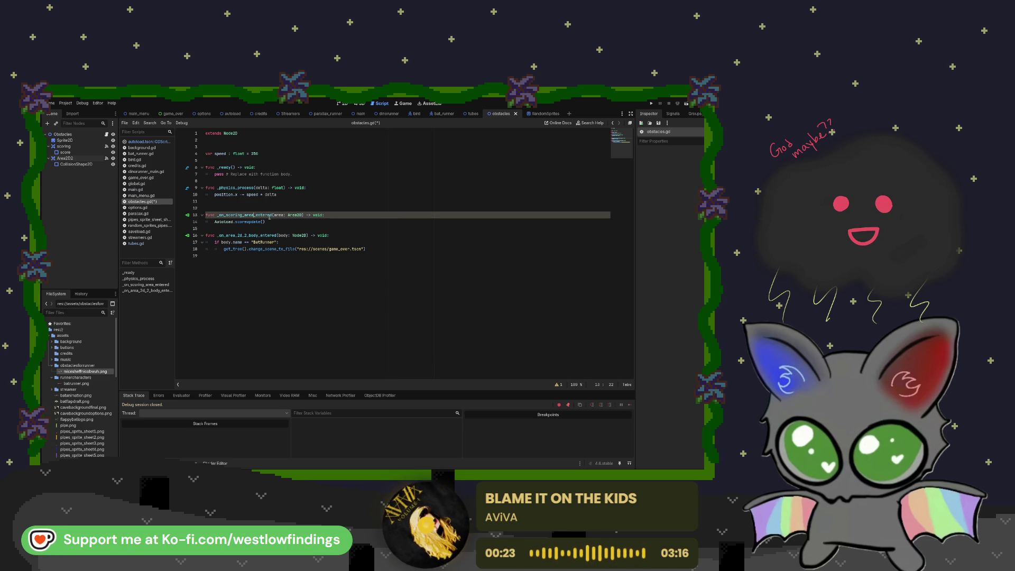
key("BackSpace")
key("BackSpace")
key("BackSpace")
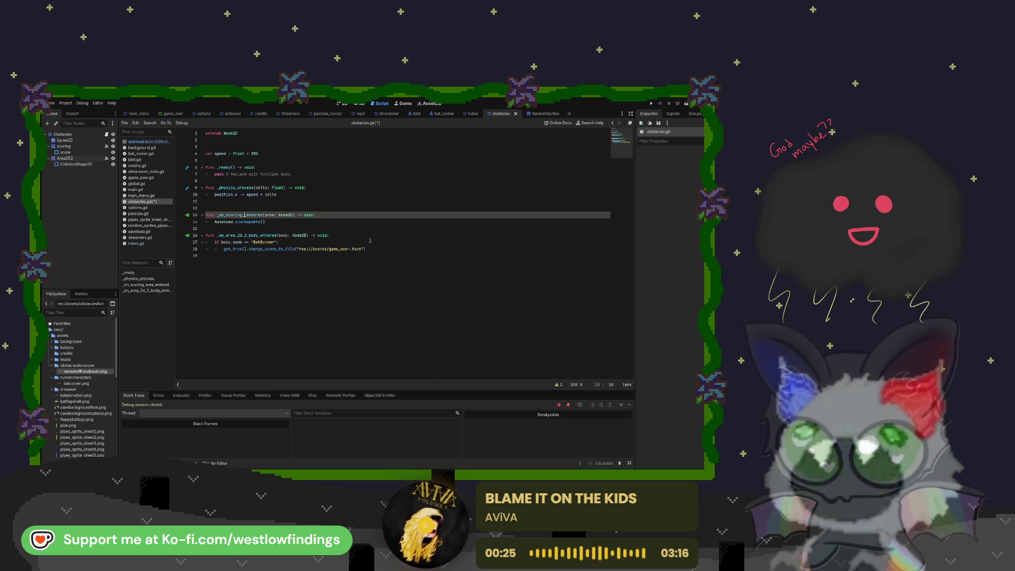
type("body")
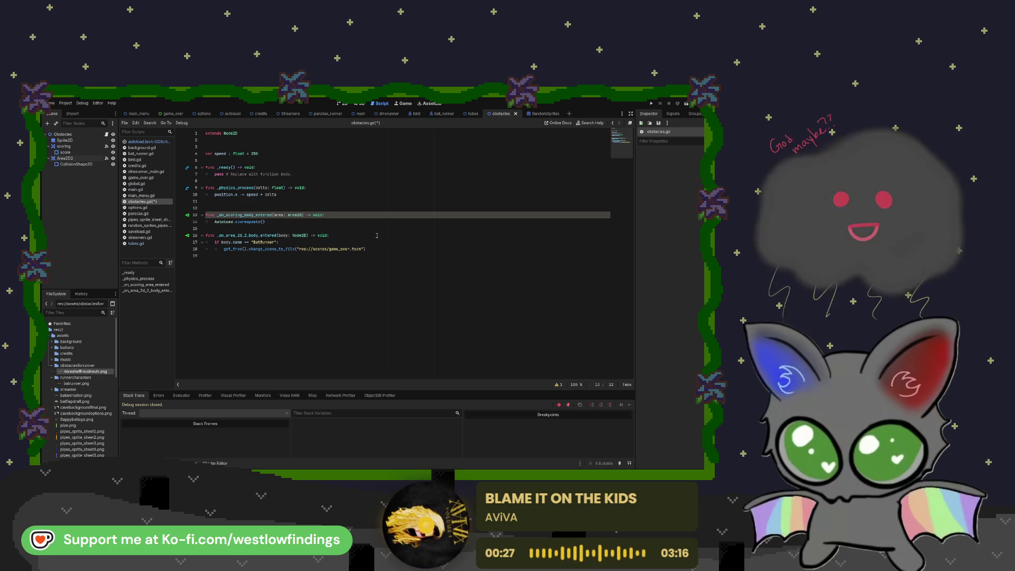
left_click(264, 223)
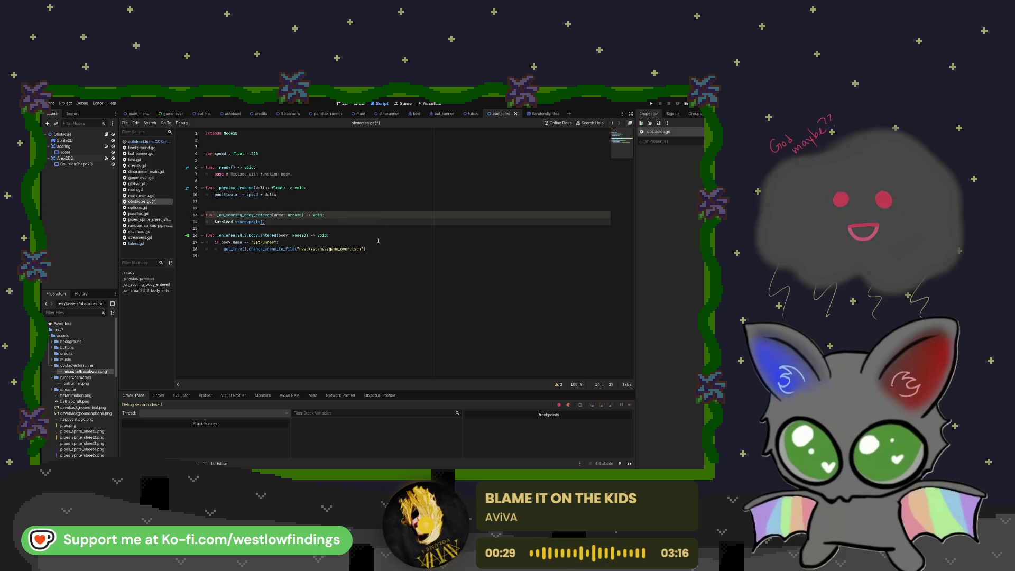
left_click_drag(264, 222, 205, 215)
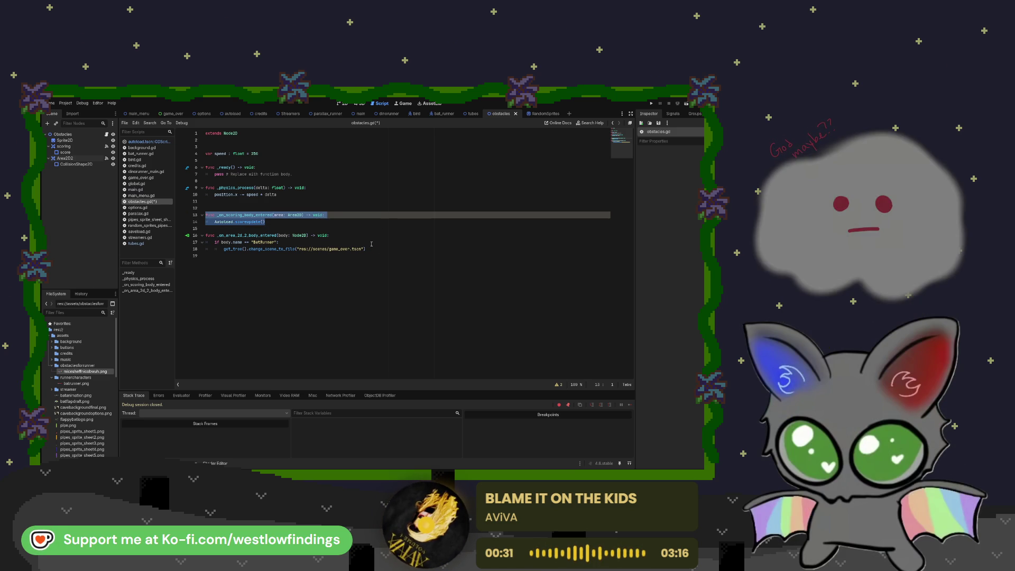
key("BackSpace")
key("BackSpace")
key("BackSpace")
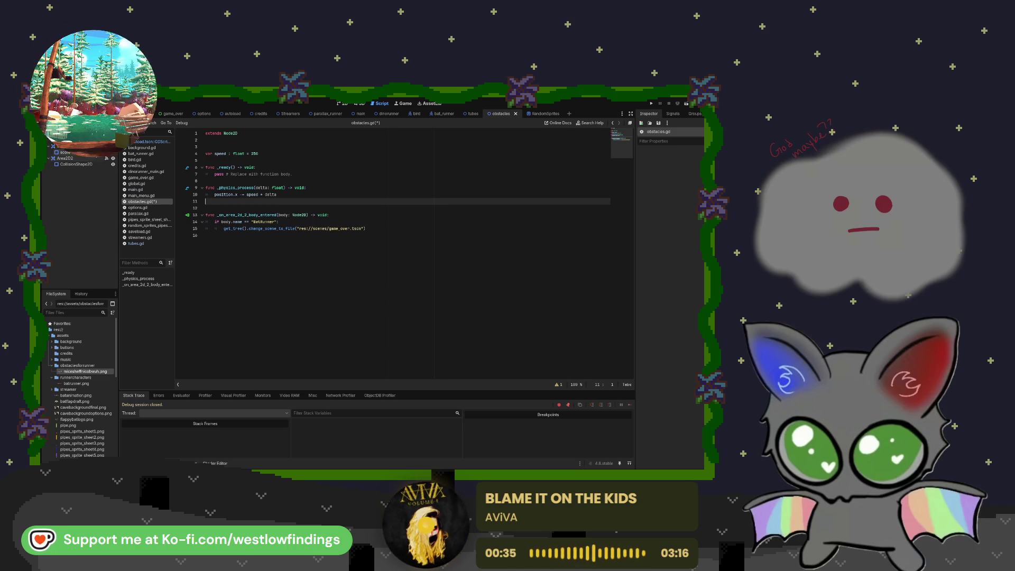
left_click(63, 146)
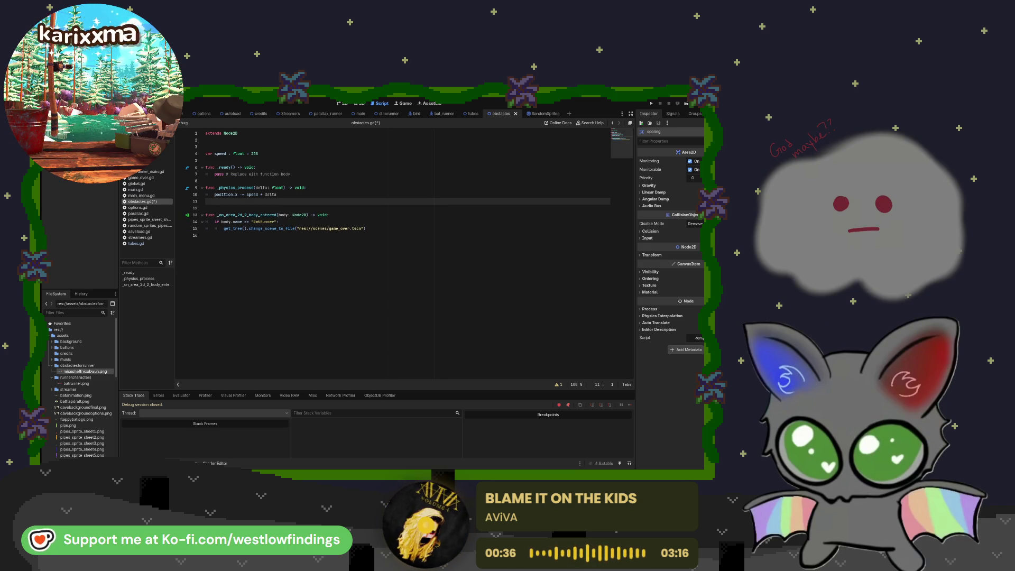
Step: Disconnect the scoring node's area_entered signal and connect body_entered to a new _on_scoring_body_entered handler
left_click(672, 114)
left_click(680, 146)
key("Delete")
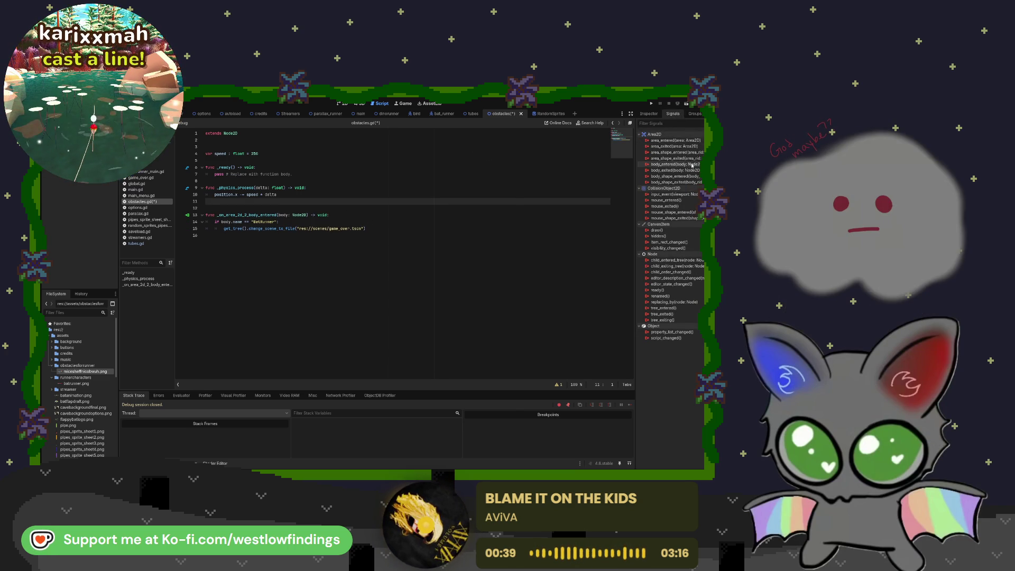
double_click(686, 164)
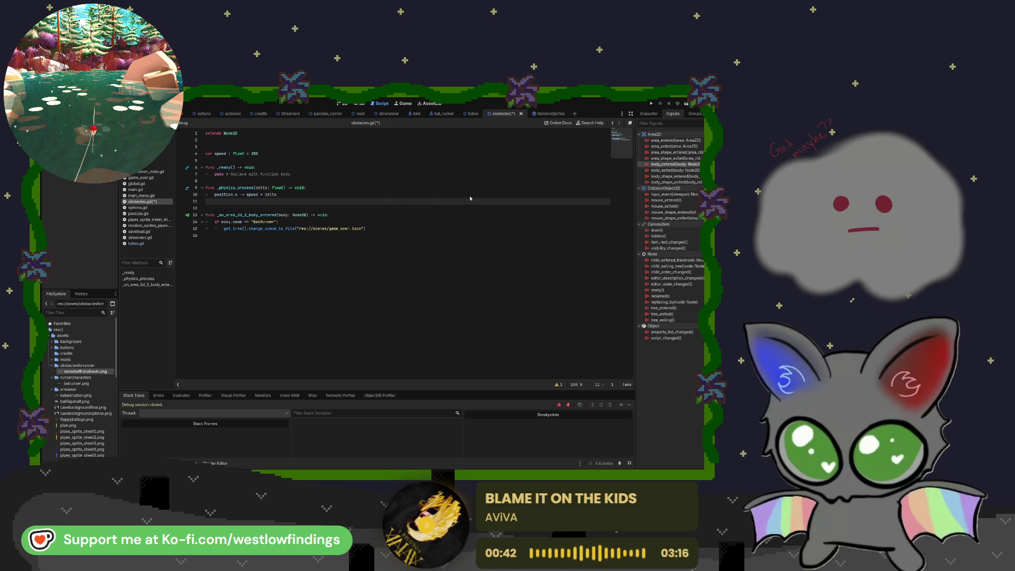
left_click(374, 351)
Step: Replace the handler's pass with Autoload.scoreupdate(), then view the scene in 2D and nudge the score node
key("shift+Home")
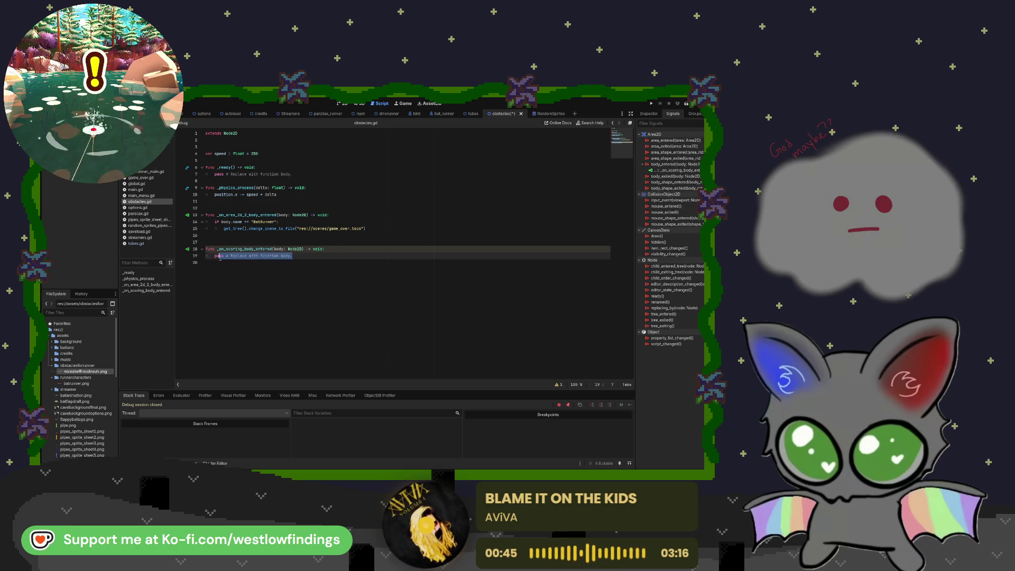
key("BackSpace")
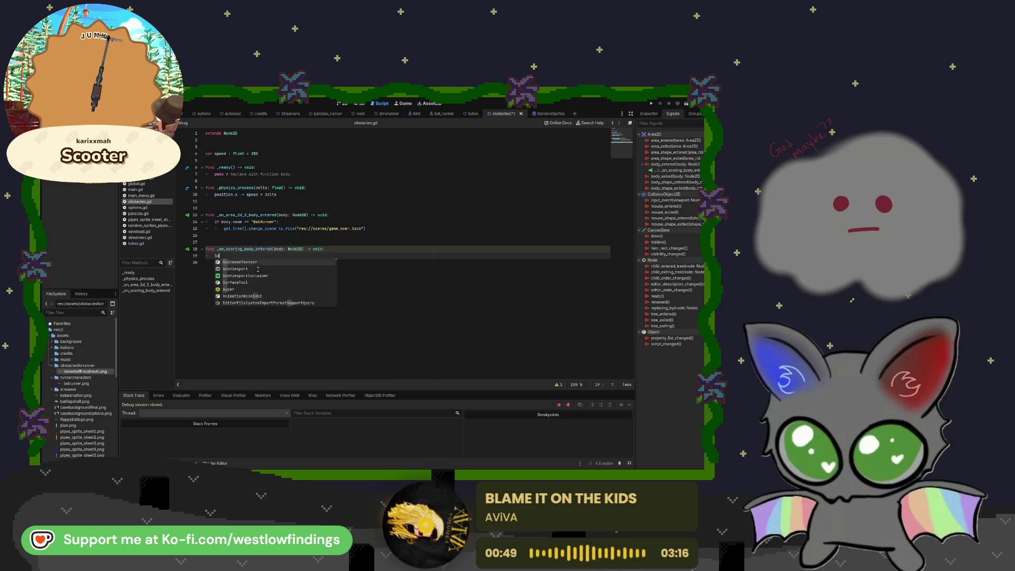
type("to")
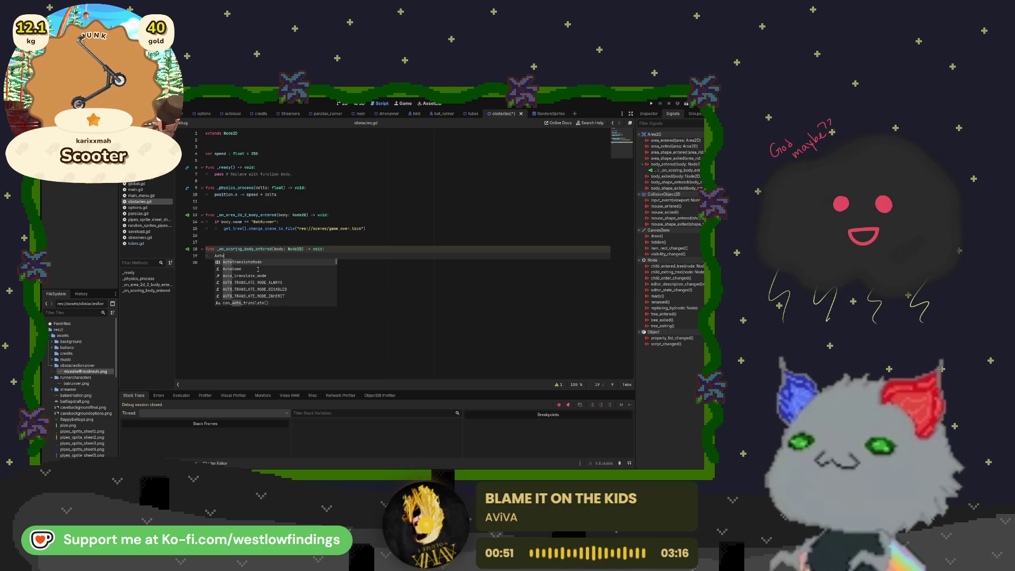
left_click(258, 269)
type(".sc")
left_click(257, 269)
type("update")
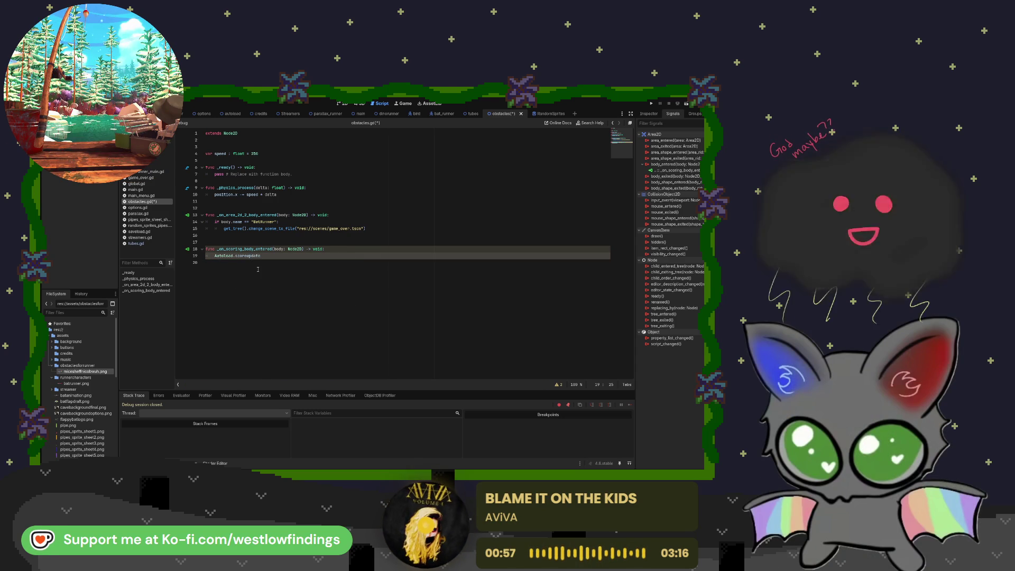
type("()")
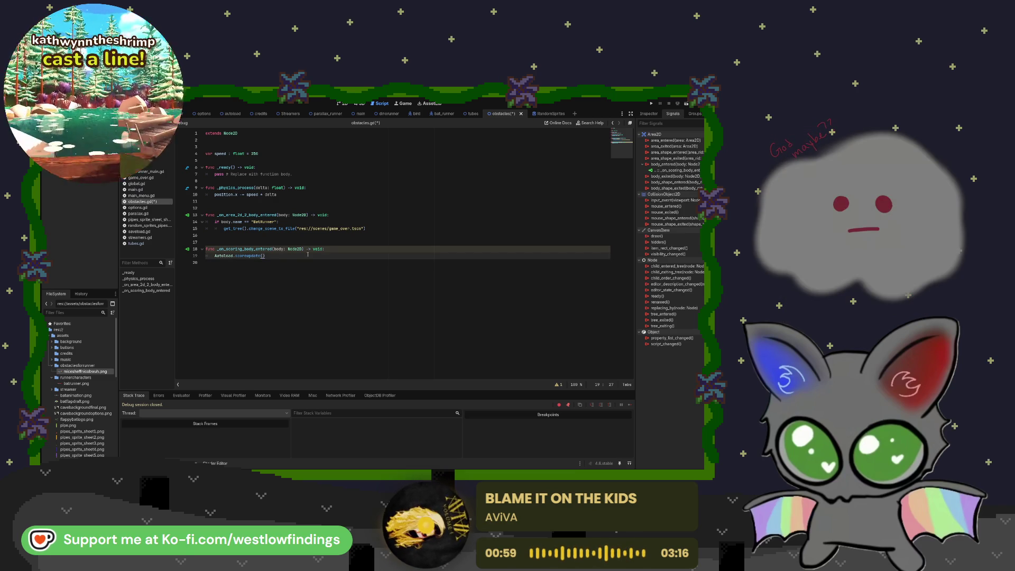
left_click(429, 244)
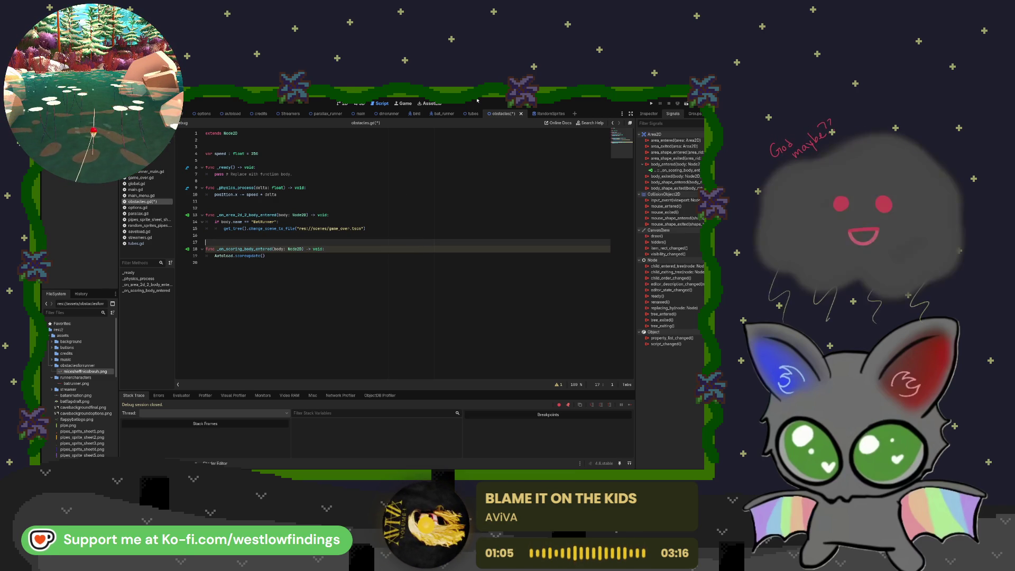
left_click(340, 105)
left_click_drag(388, 214, 390, 220)
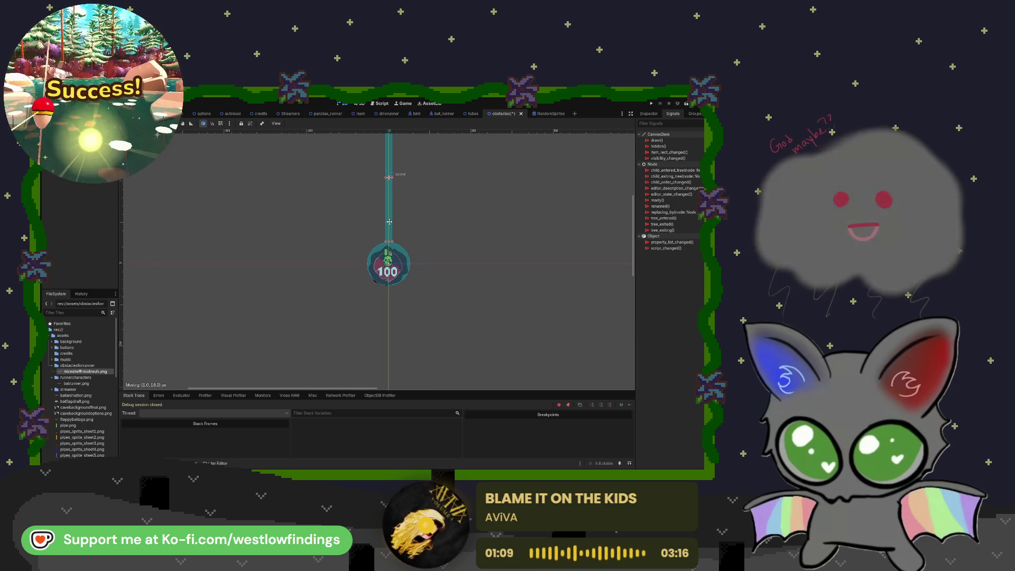
Step: Deselect the score node, save and run the game with F5, stop it, and return to scripts
left_click(429, 214)
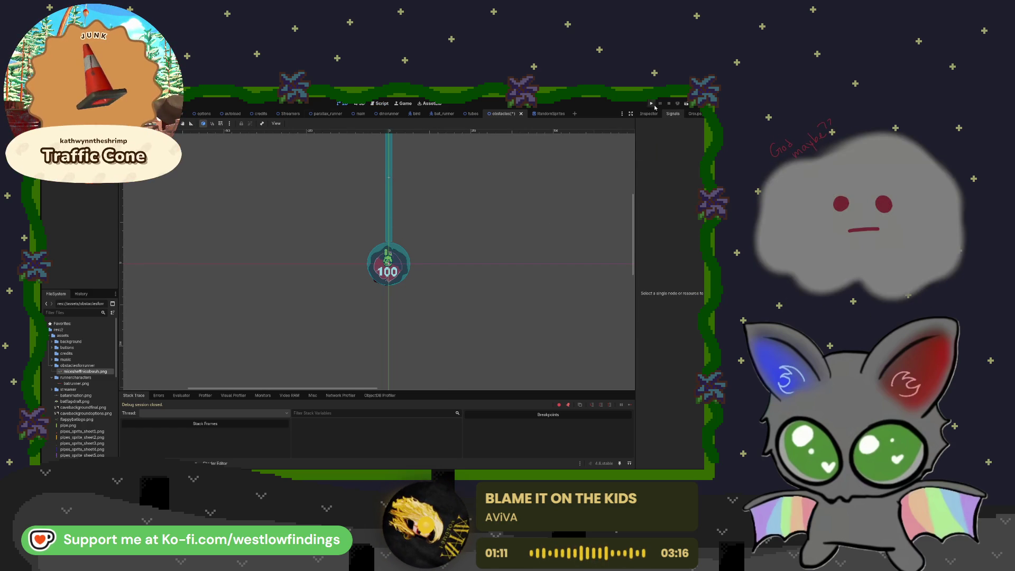
key("F5")
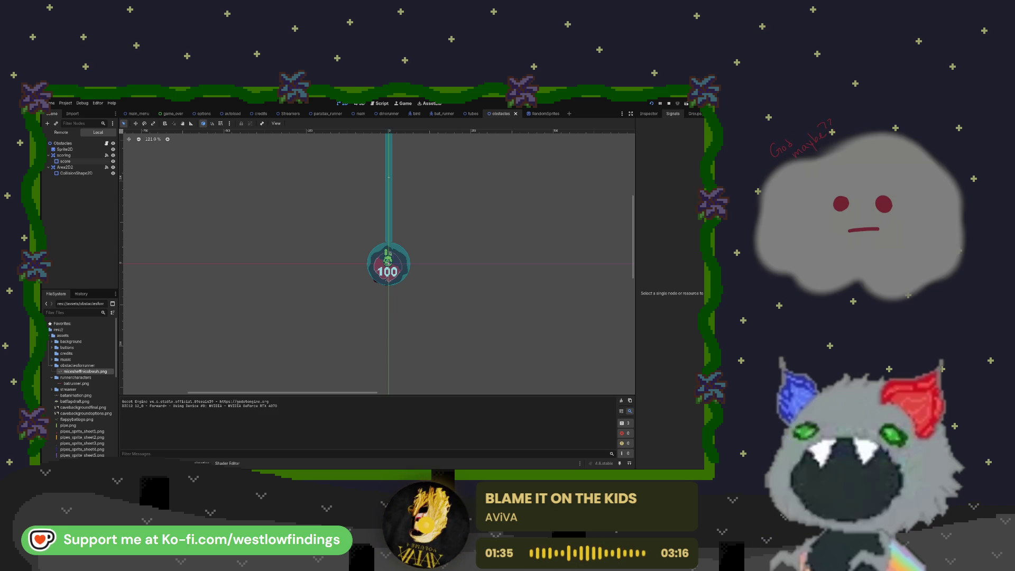
key("F8")
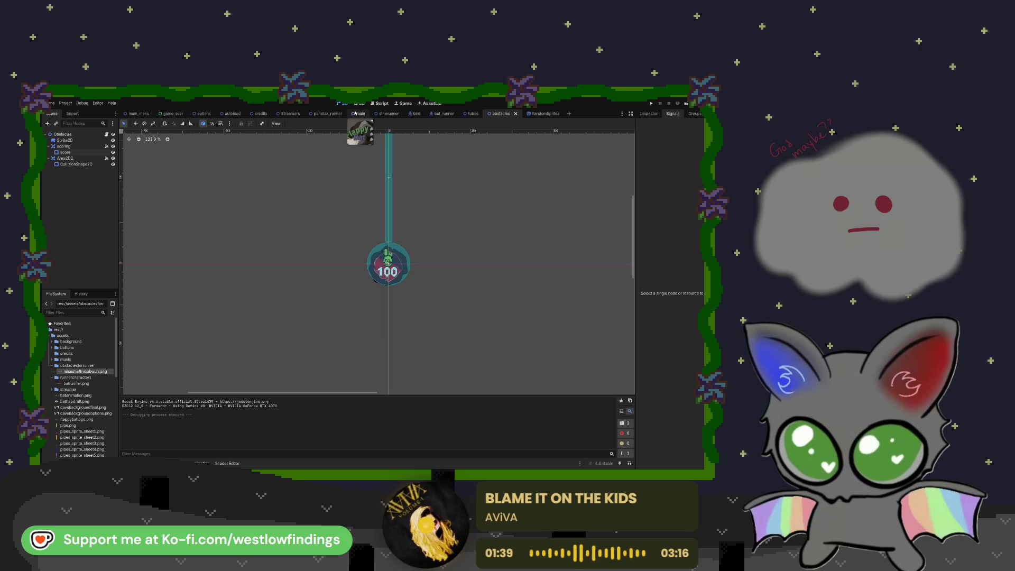
left_click(382, 104)
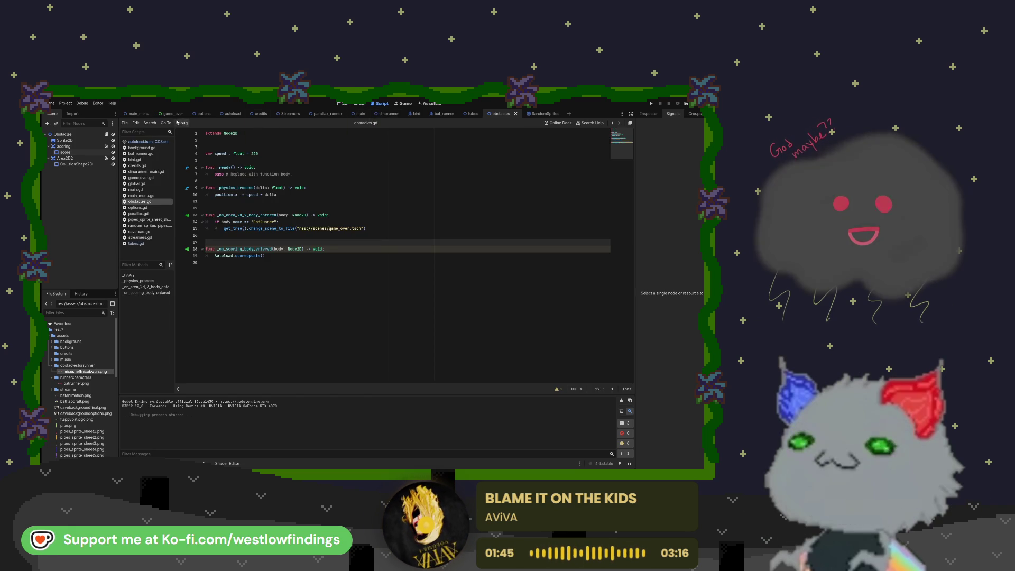
Step: Open the autoload scene and its script to review the scoreupdate function
left_click(233, 114)
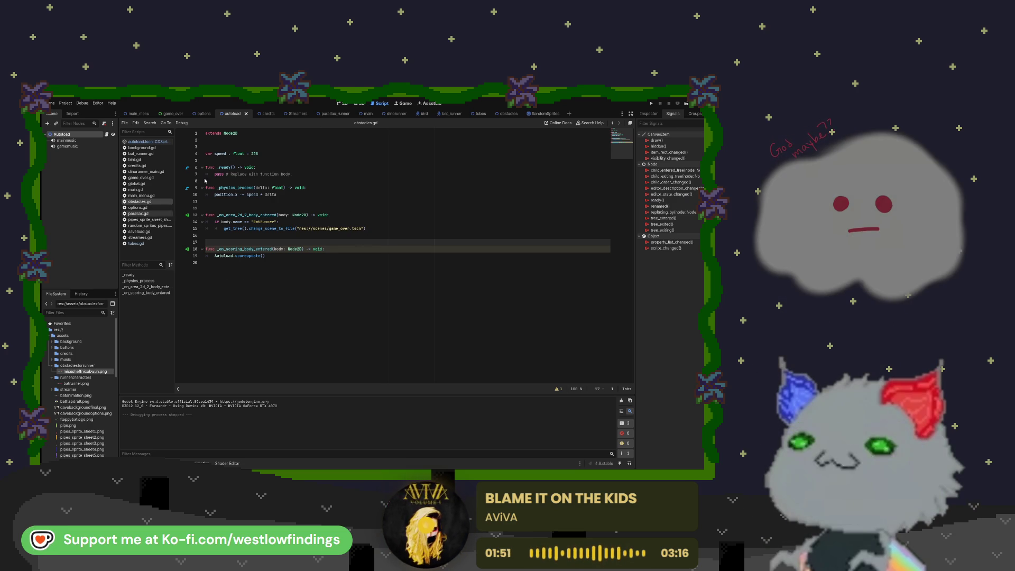
left_click(147, 142)
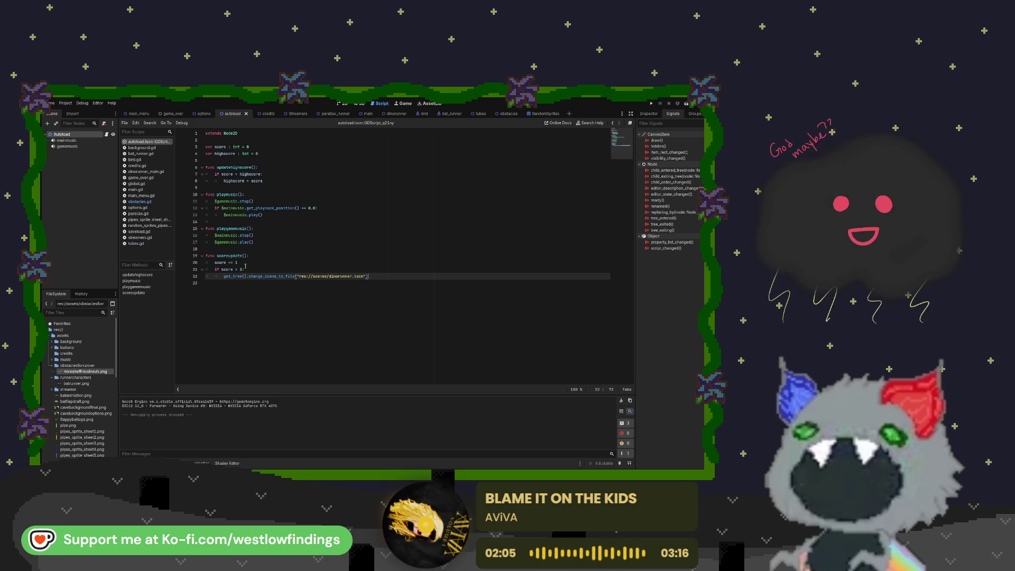
Step: Review the autoload's scoreupdate lines, then run the game with F5 to check for errors
left_click(241, 269)
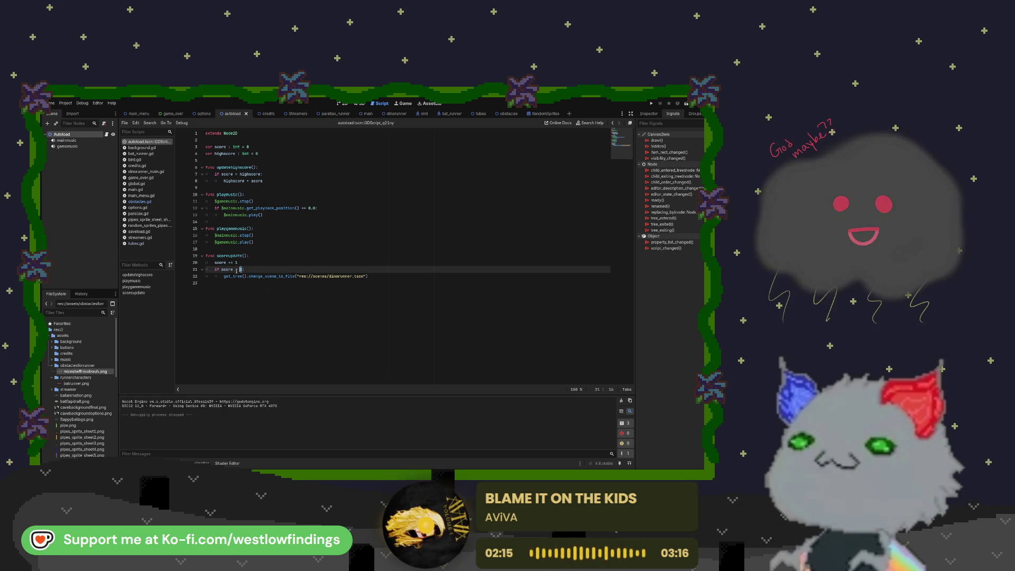
left_click(276, 286)
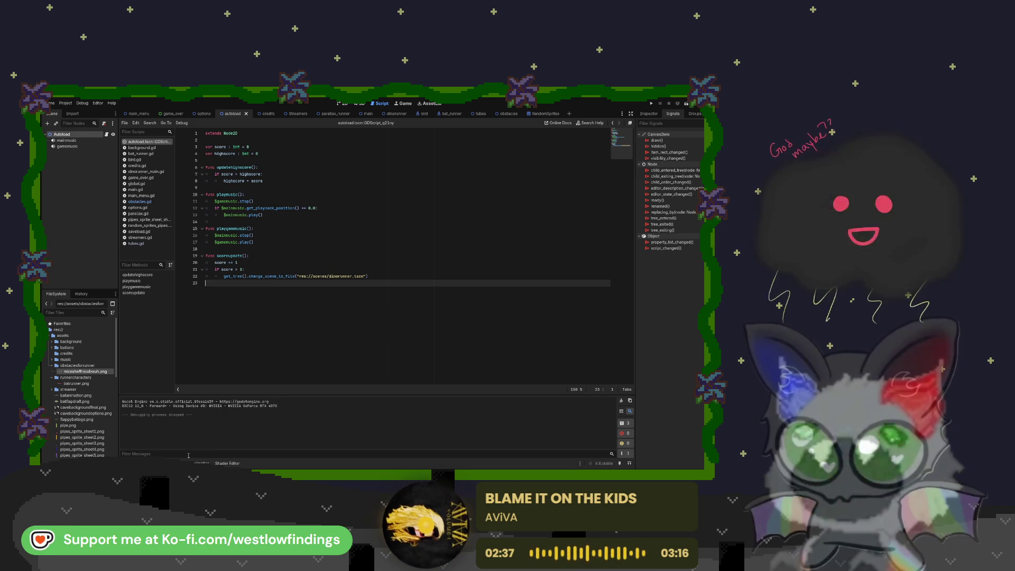
key("F5")
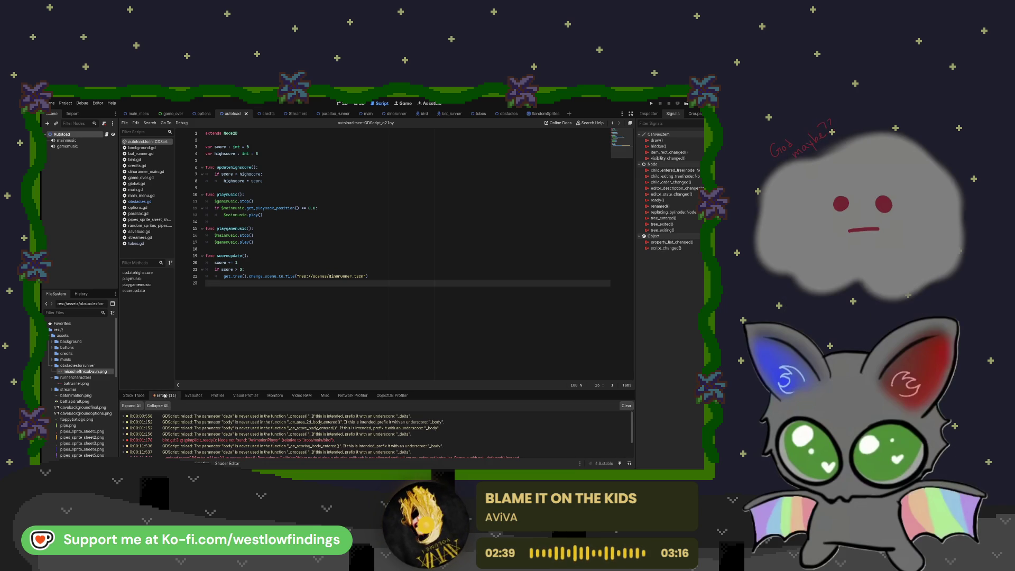
Step: Clear the debugger's unused-parameter warnings and return to the Stack Trace view
left_click(626, 406)
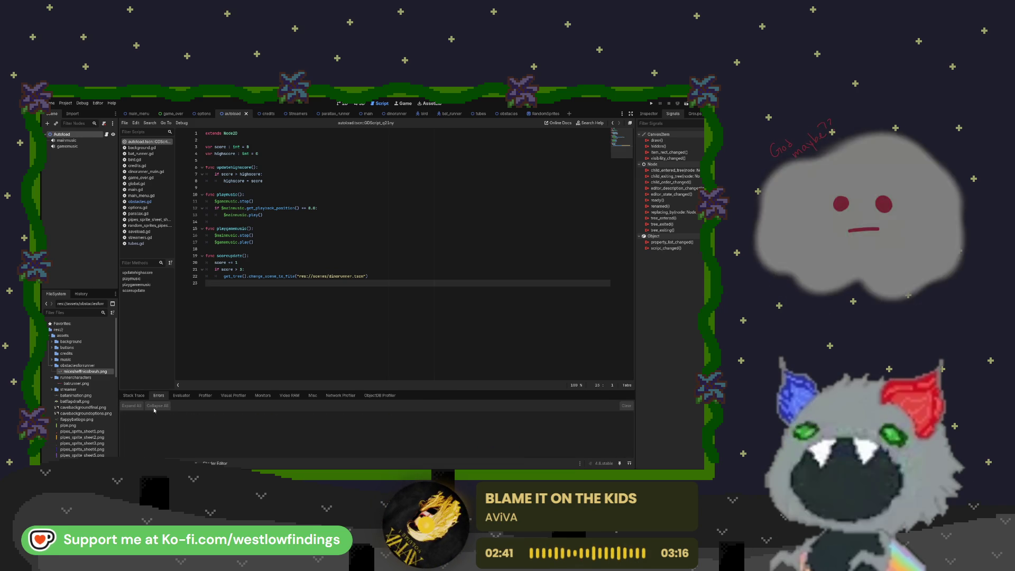
left_click(133, 395)
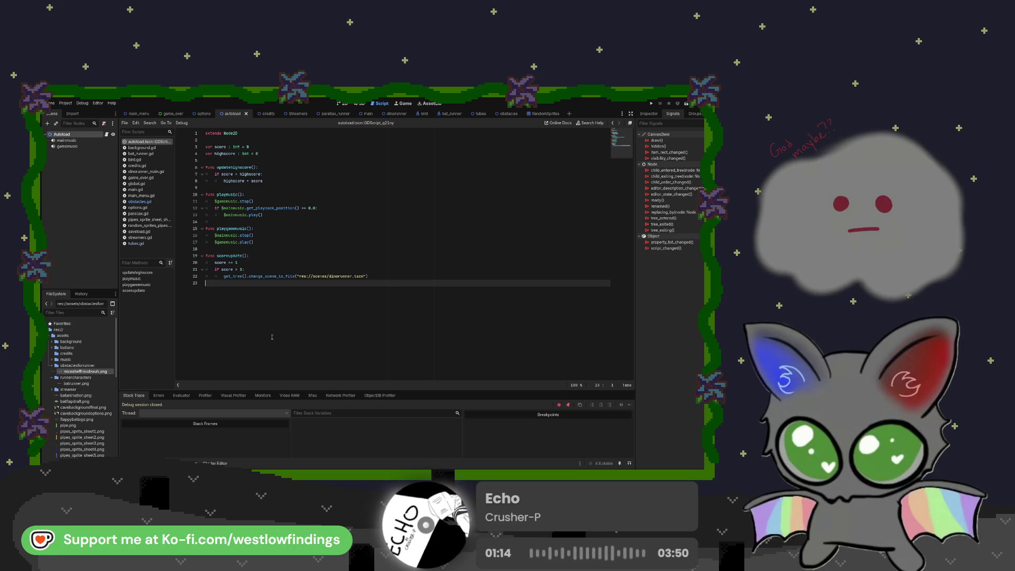
Step: Declare an empty func checkshit(): below scoreupdate in the autoload script
key("Return")
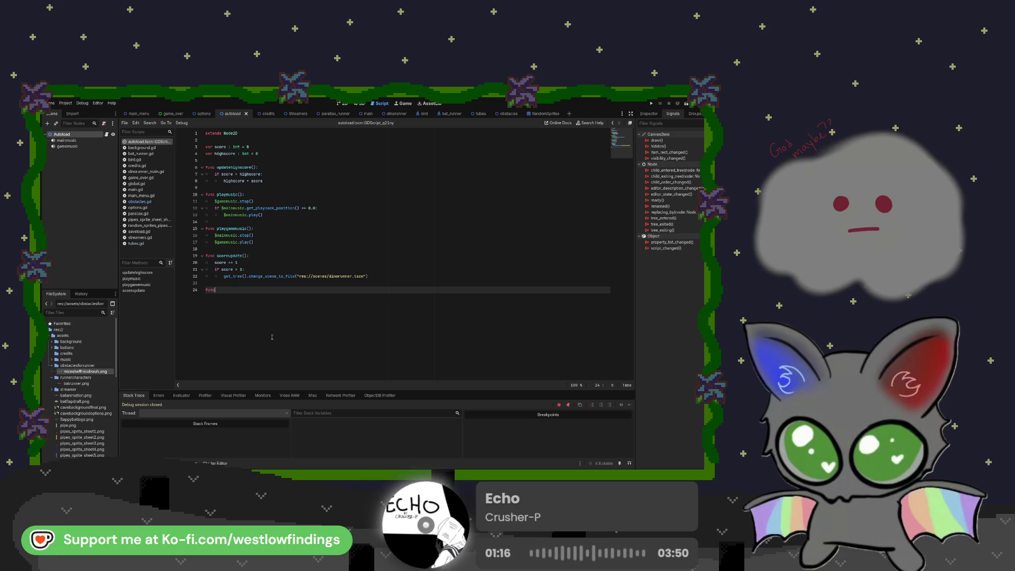
type("checks")
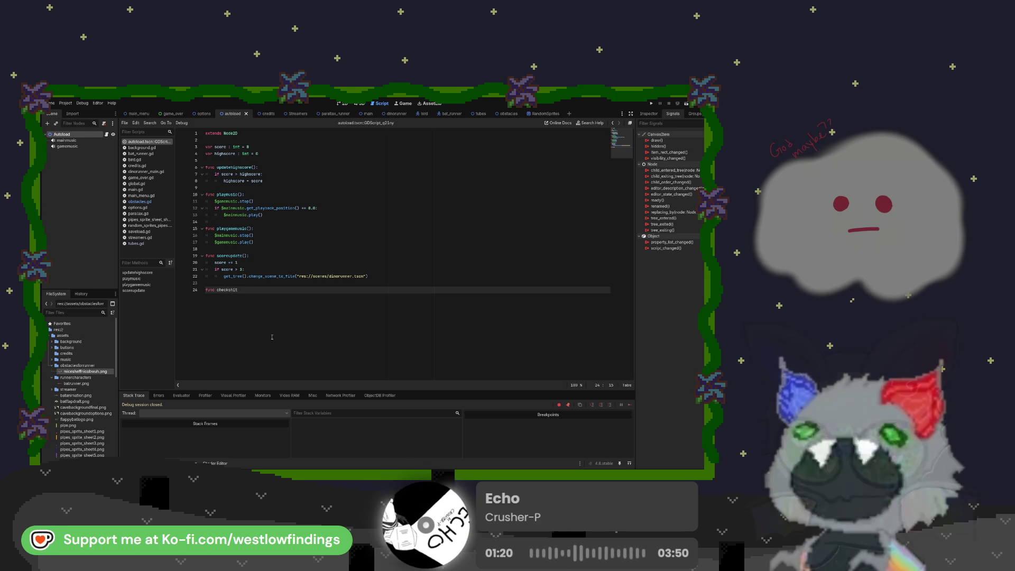
type("hit():")
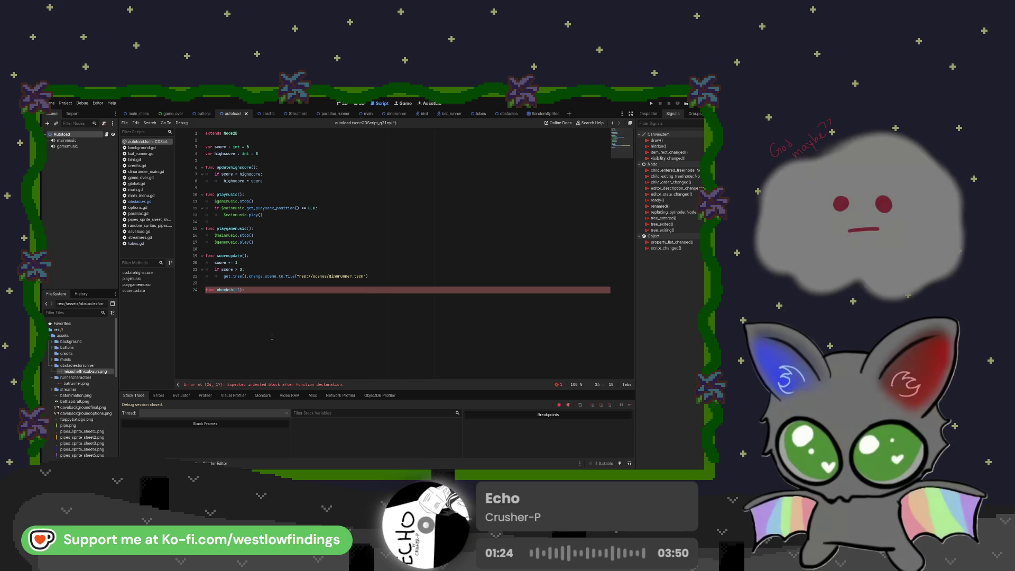
key("Return")
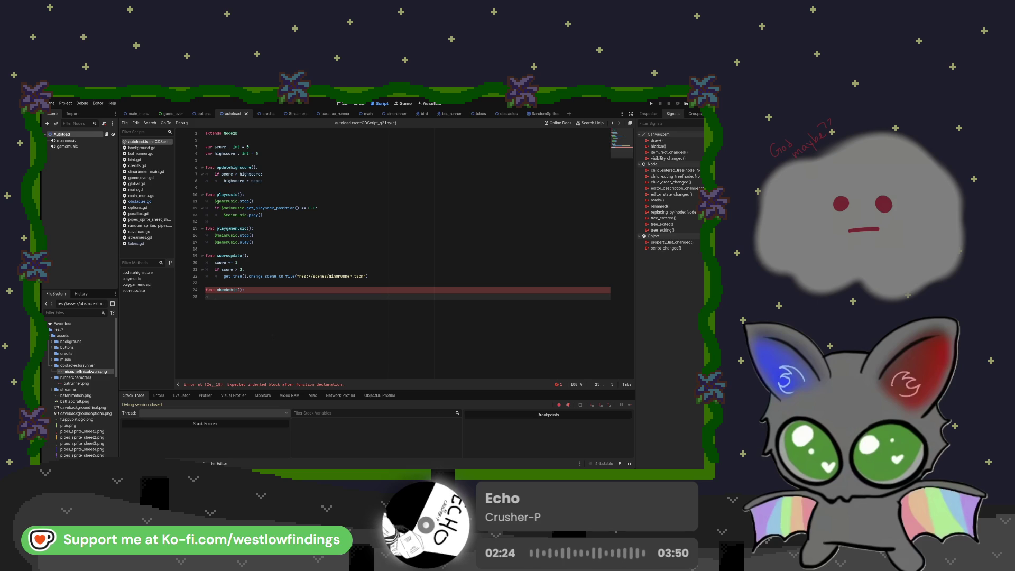
type("+= 1")
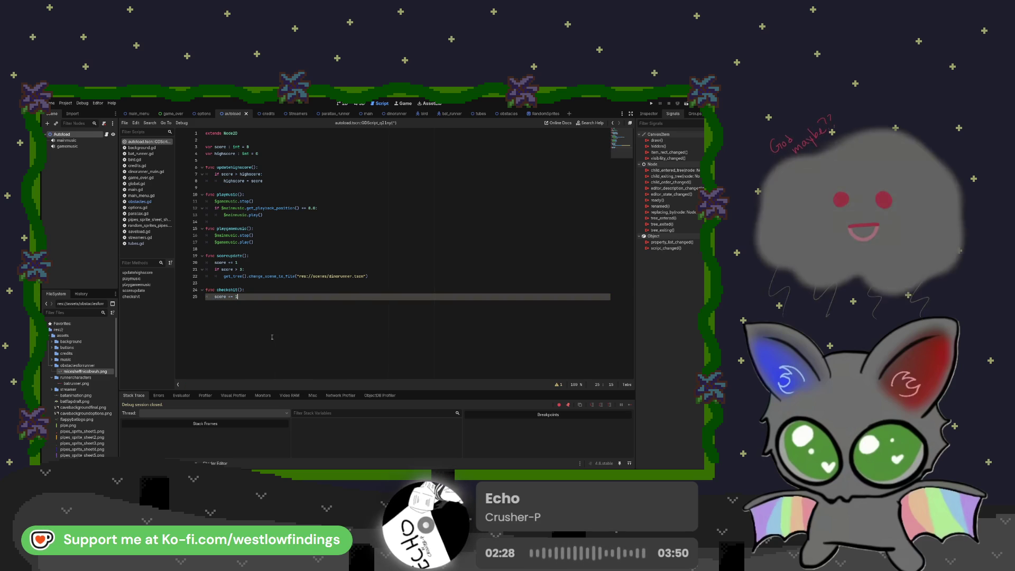
key("Return")
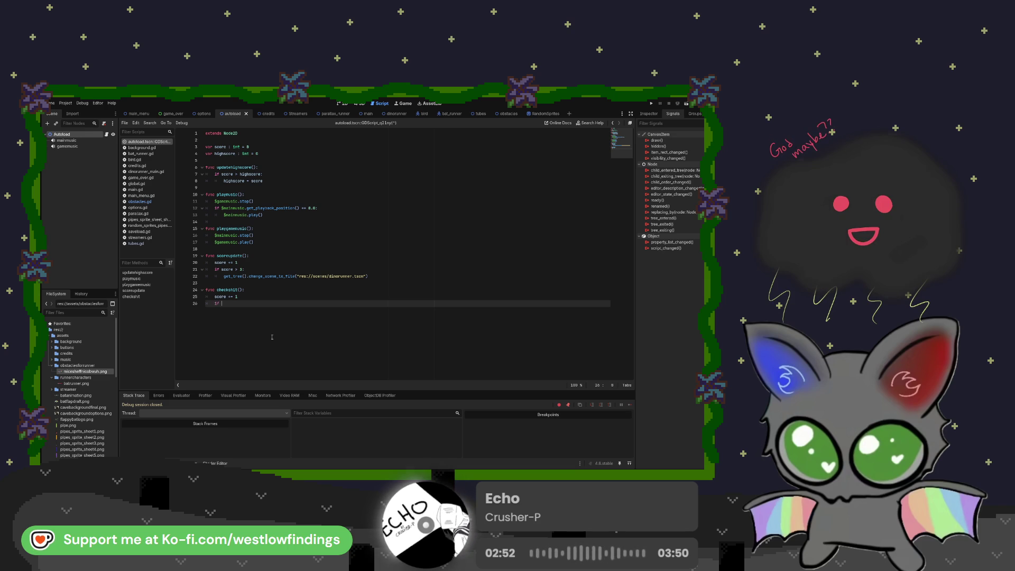
type("score")
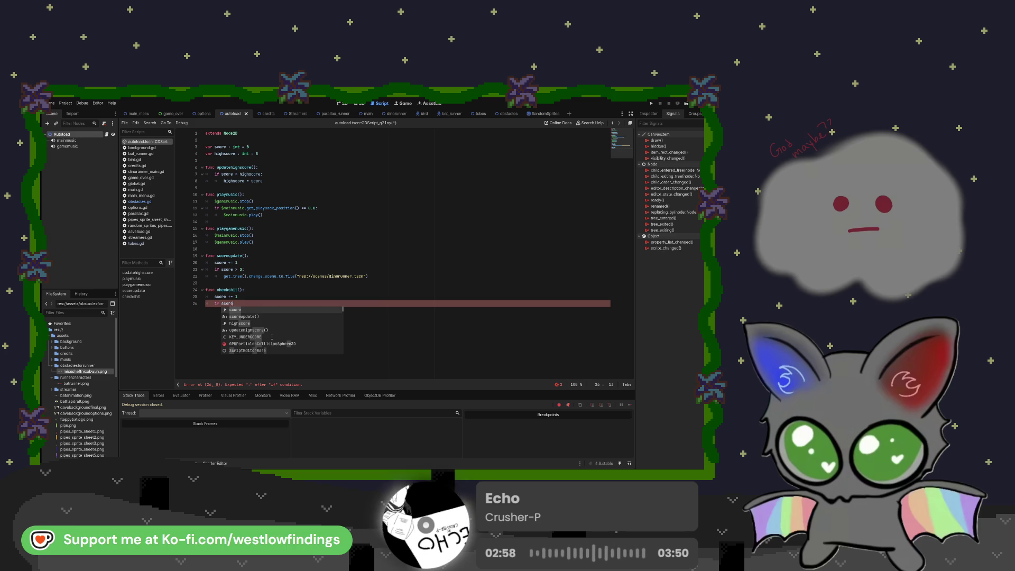
key("BackSpace")
key("BackSpace")
key("BackSpace")
key("BackSpace")
key("BackSpace")
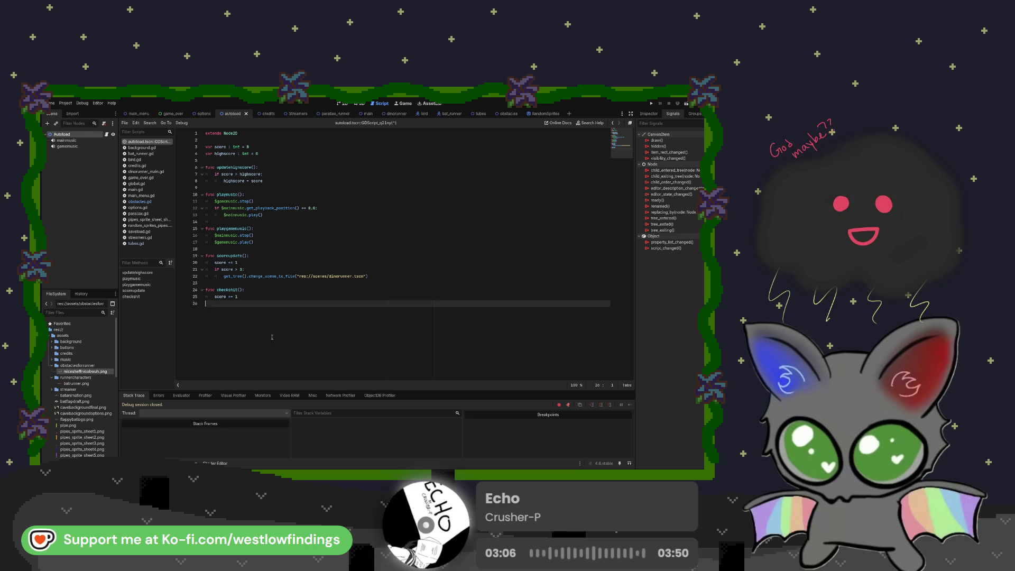
key("BackSpace")
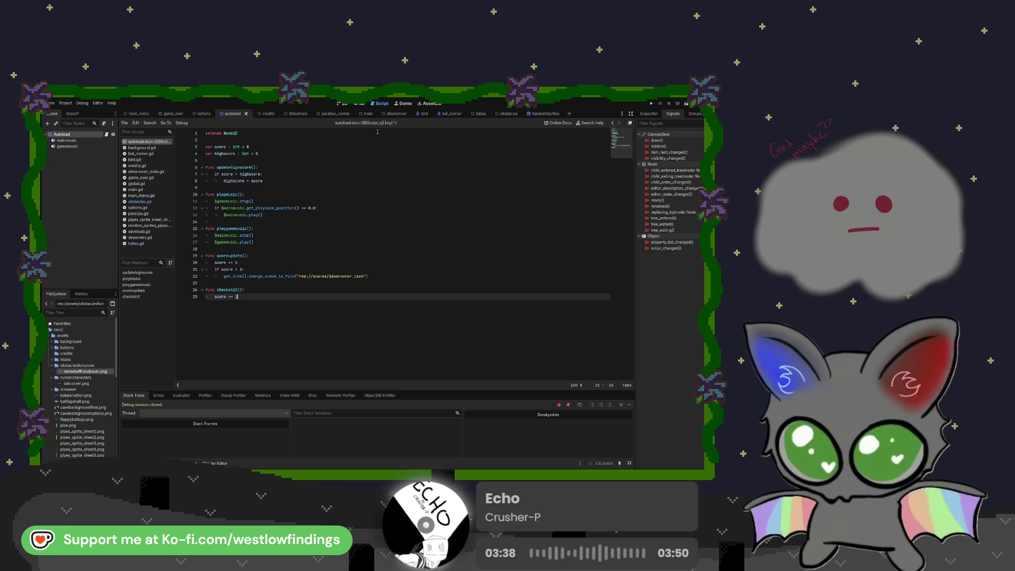
left_click(395, 114)
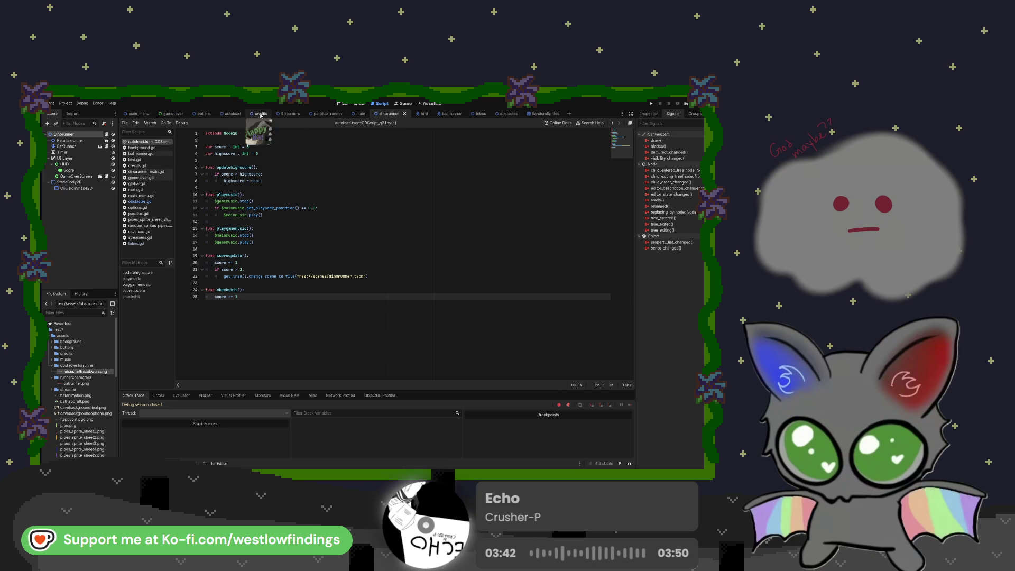
left_click(232, 113)
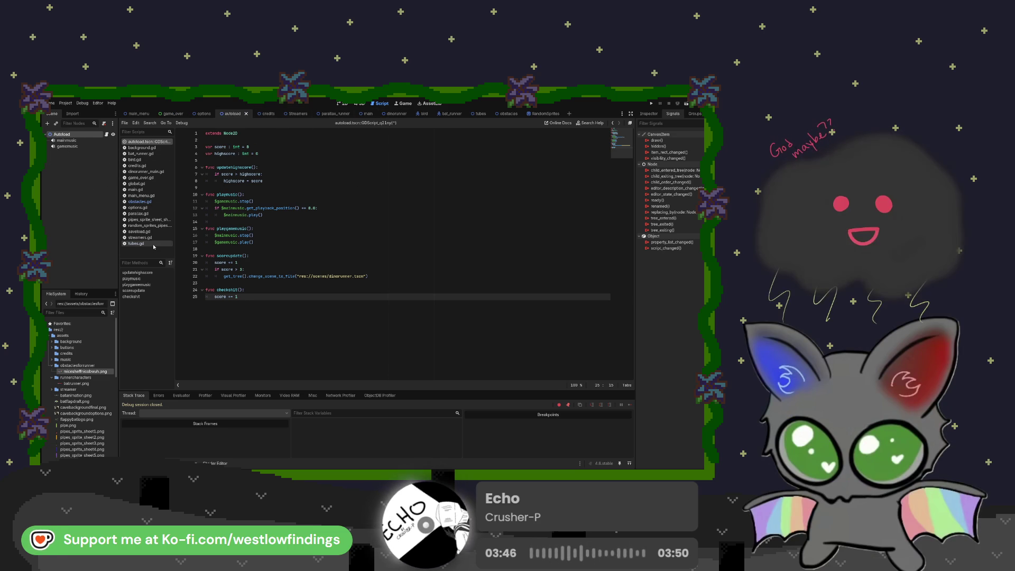
left_click(151, 203)
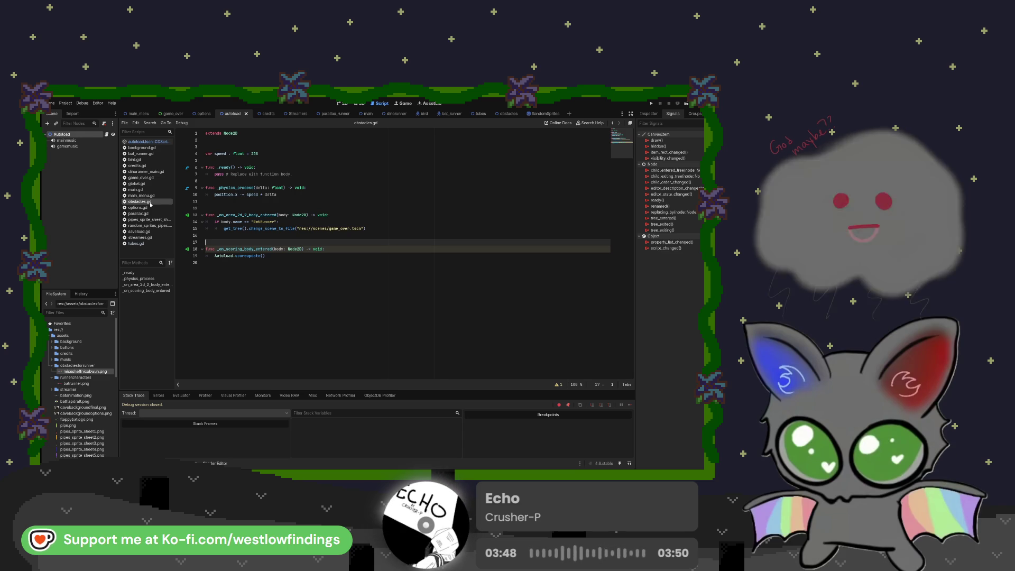
Step: Change obstacles.gd line 19 to call Autoload.checkshit(), then return to the autoload script and run
double_click(260, 255)
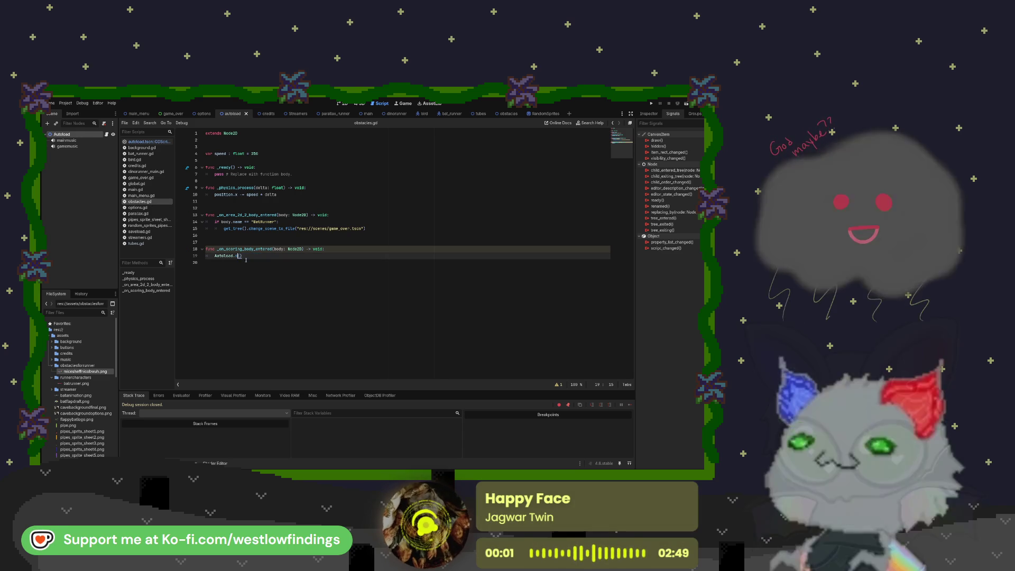
type("h")
key("BackSpace")
type("checkshit")
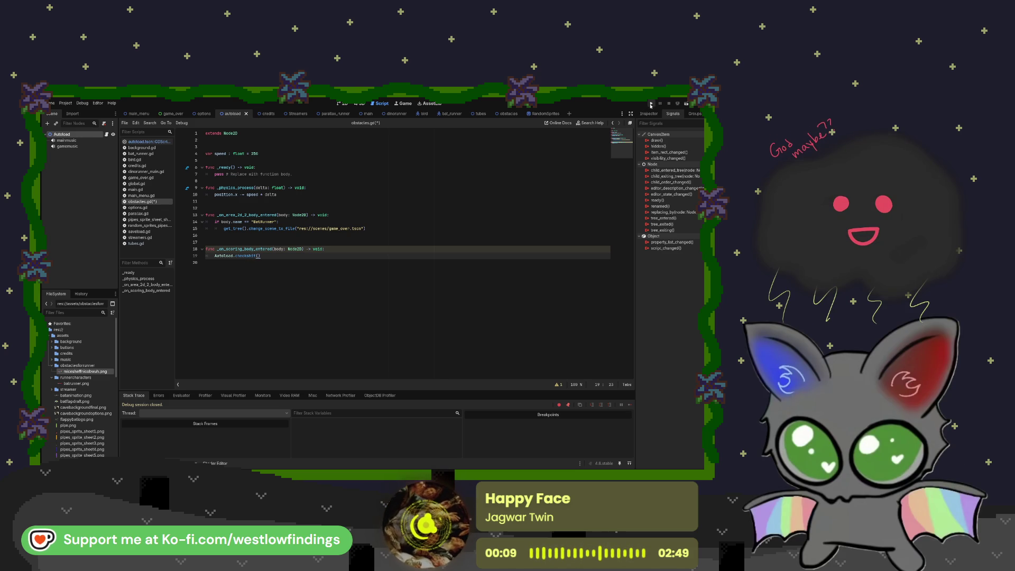
left_click(150, 142)
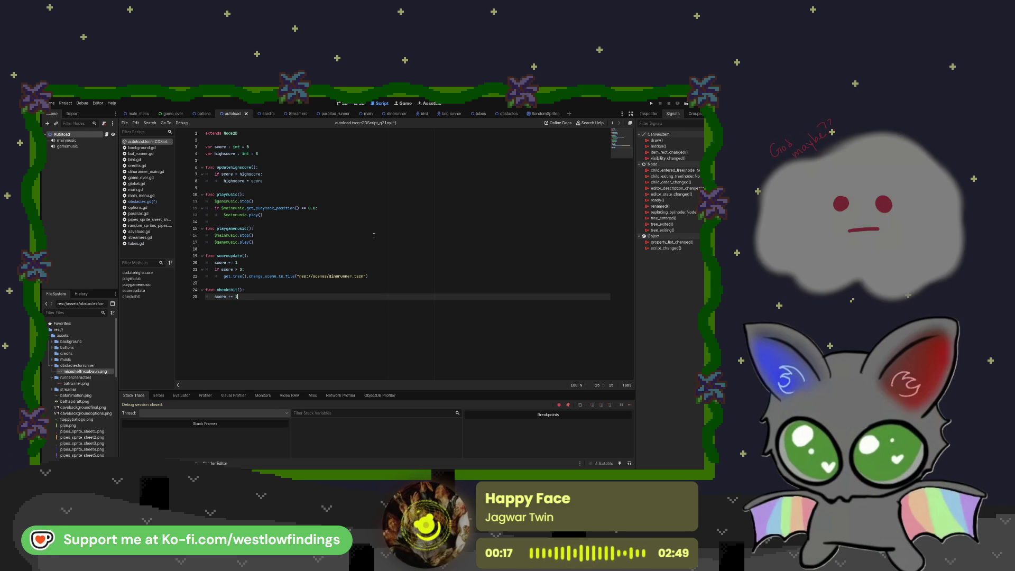
left_click(649, 104)
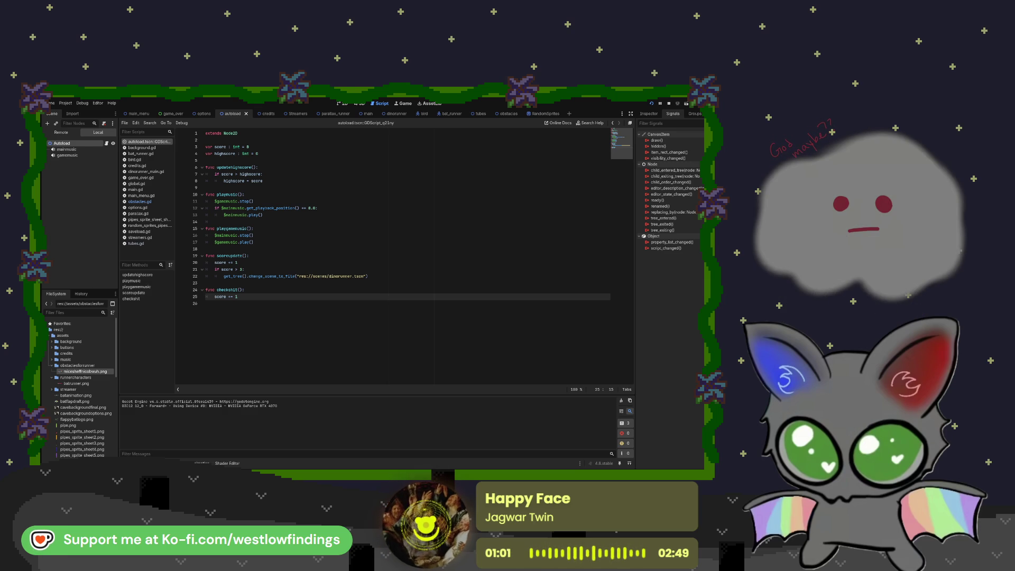
Step: Stop the running game with F8
key("F8")
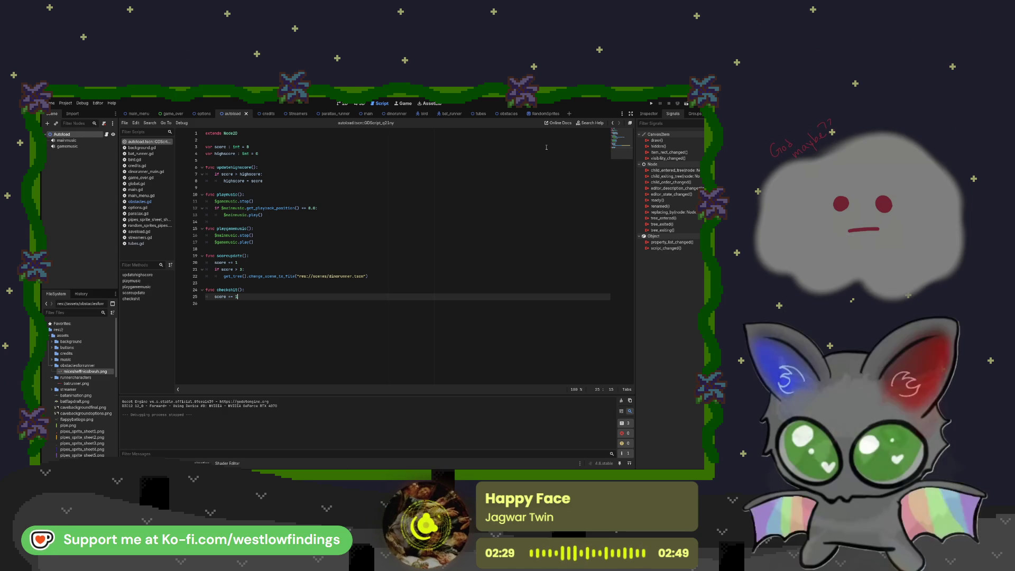
key("F5")
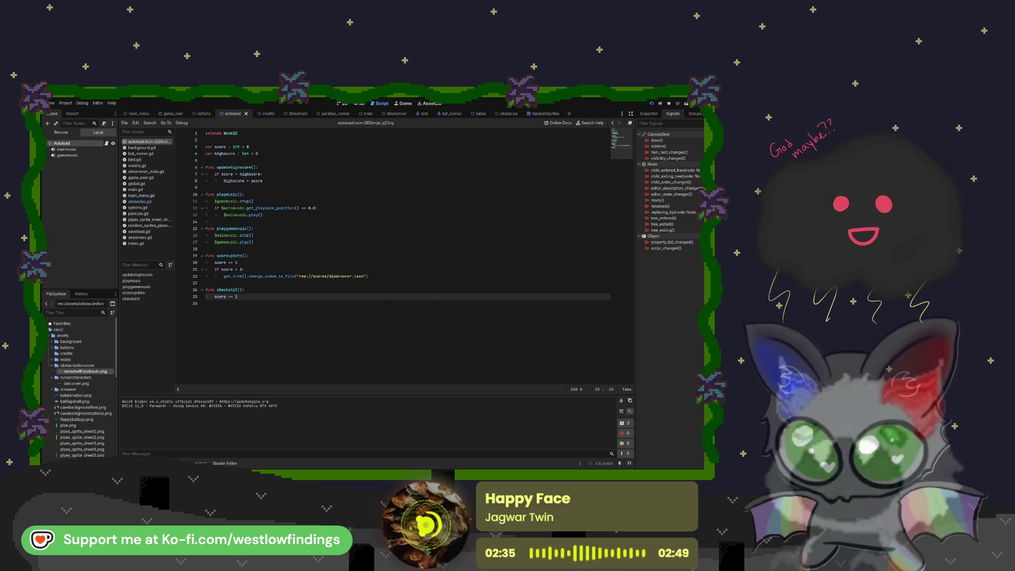
key("F8")
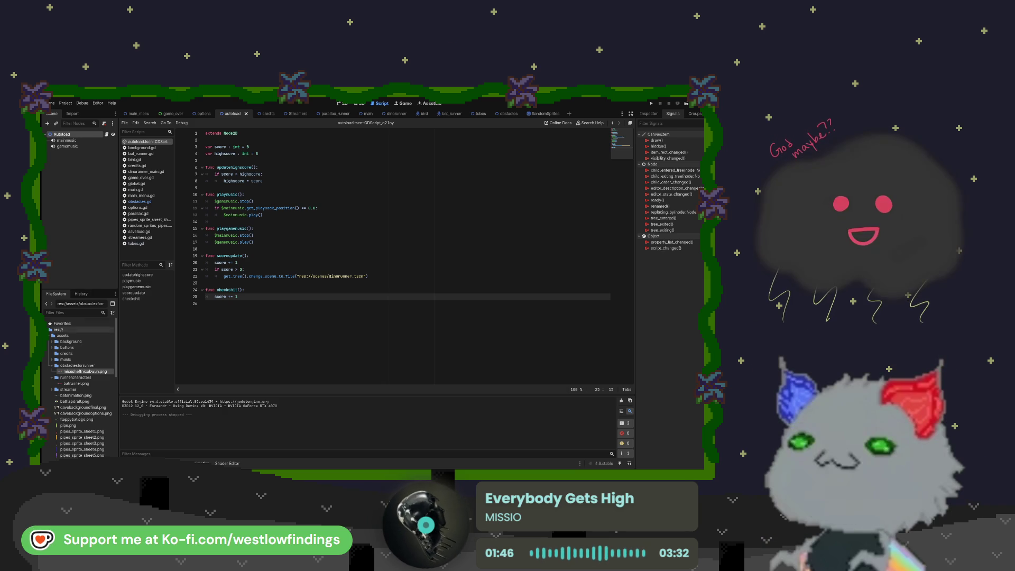
scroll(82, 389, "down", 5)
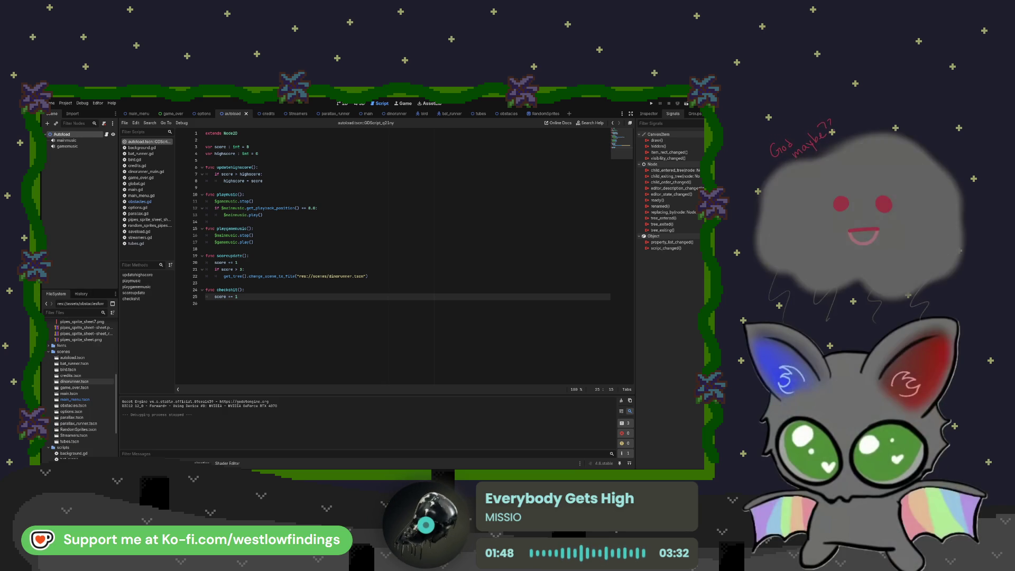
scroll(82, 389, "up", 5)
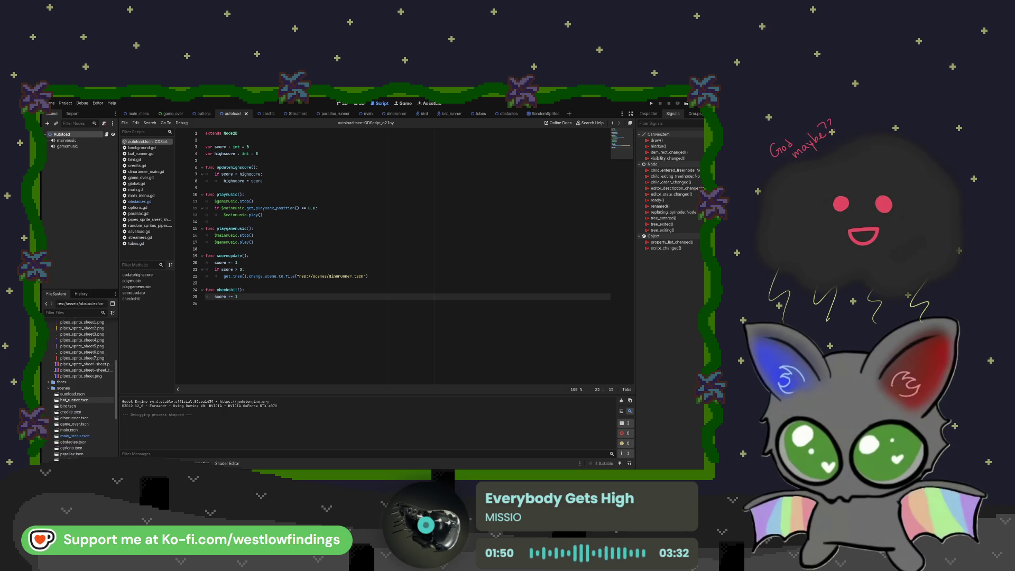
scroll(82, 389, "up", 1)
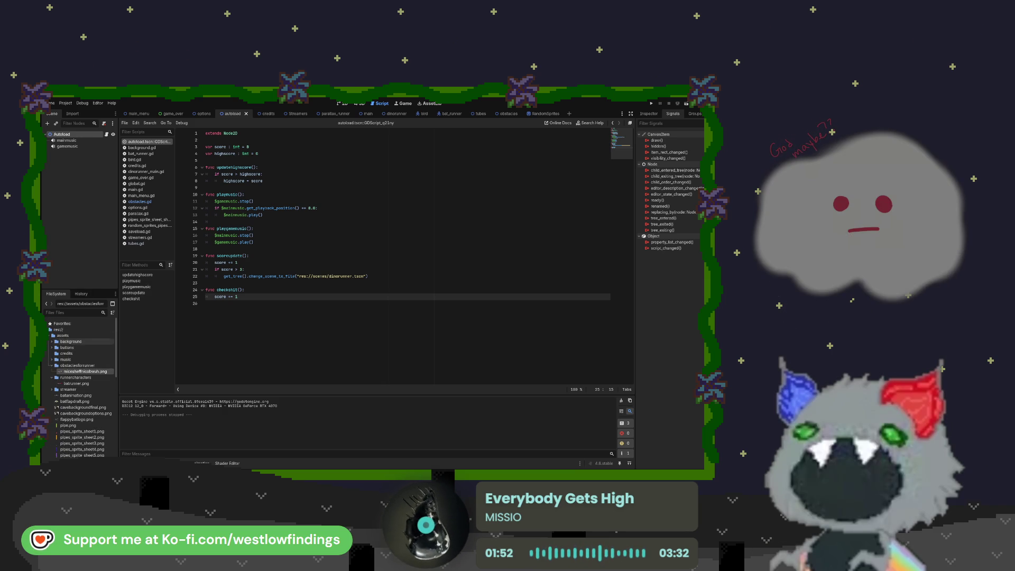
left_click(51, 360)
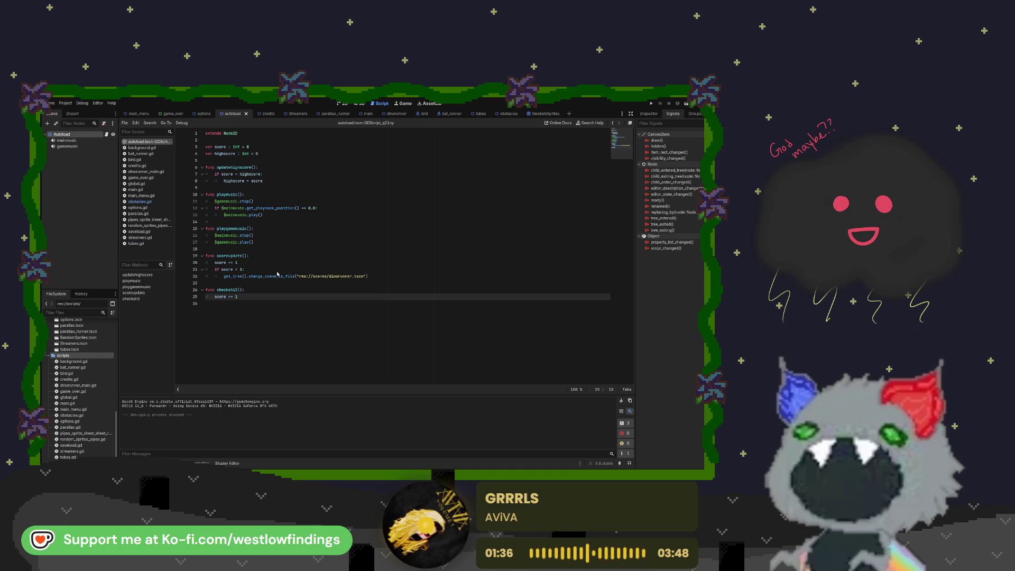
Step: Move the scoreupdate and checkshit functions from the autoload into scorelogic.gd, replacing its template code
left_click(366, 347)
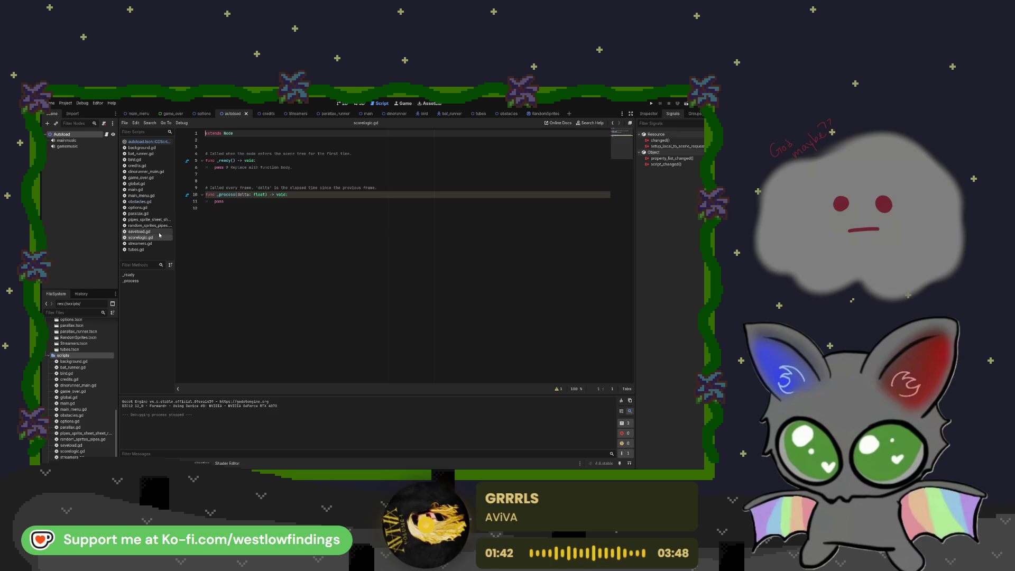
left_click(148, 142)
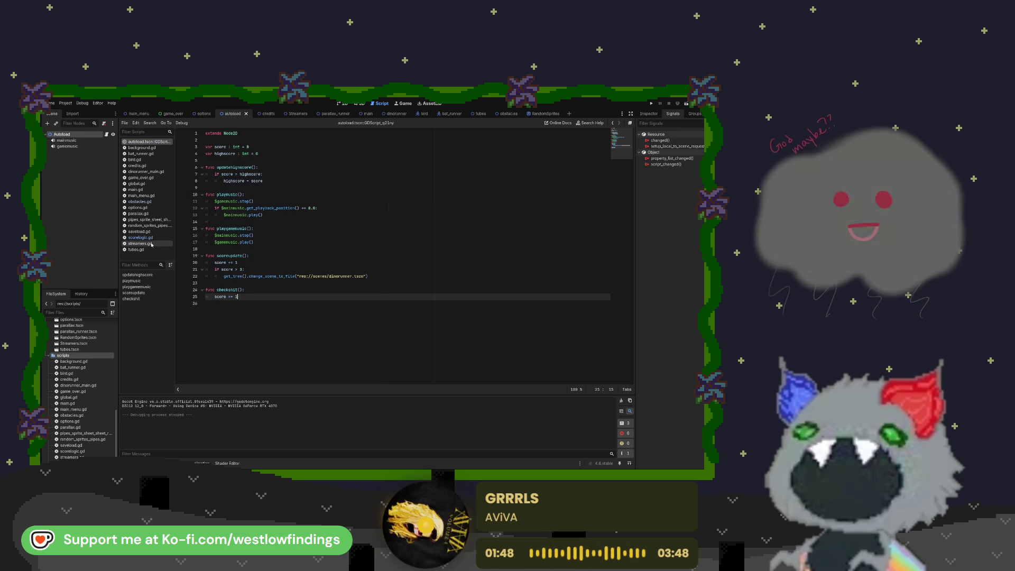
mouse_move(240, 297)
left_mouse_down()
mouse_move(194, 290)
mouse_move(188, 258)
left_mouse_up()
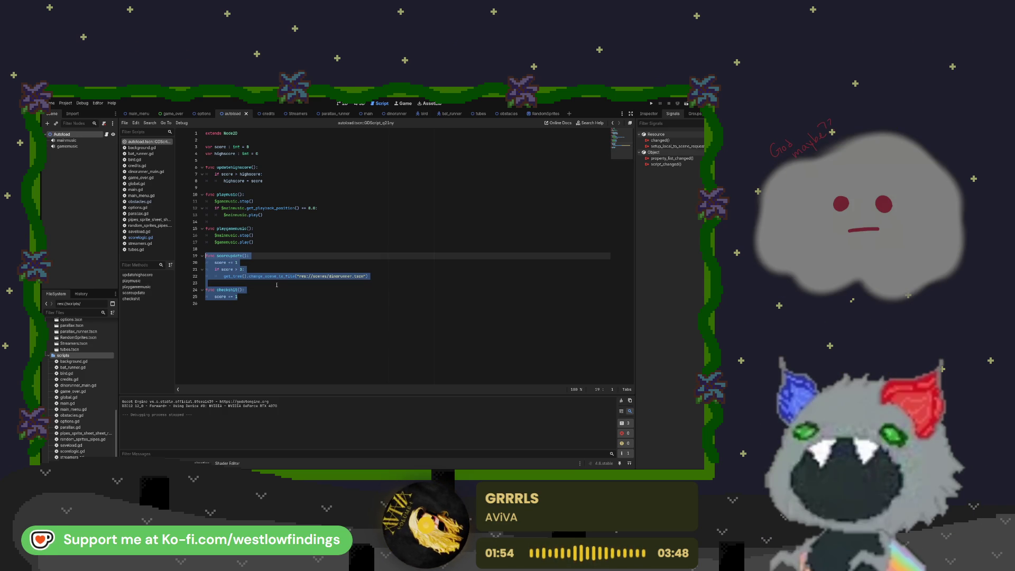
left_click(155, 237)
left_click_drag(275, 221, 190, 174)
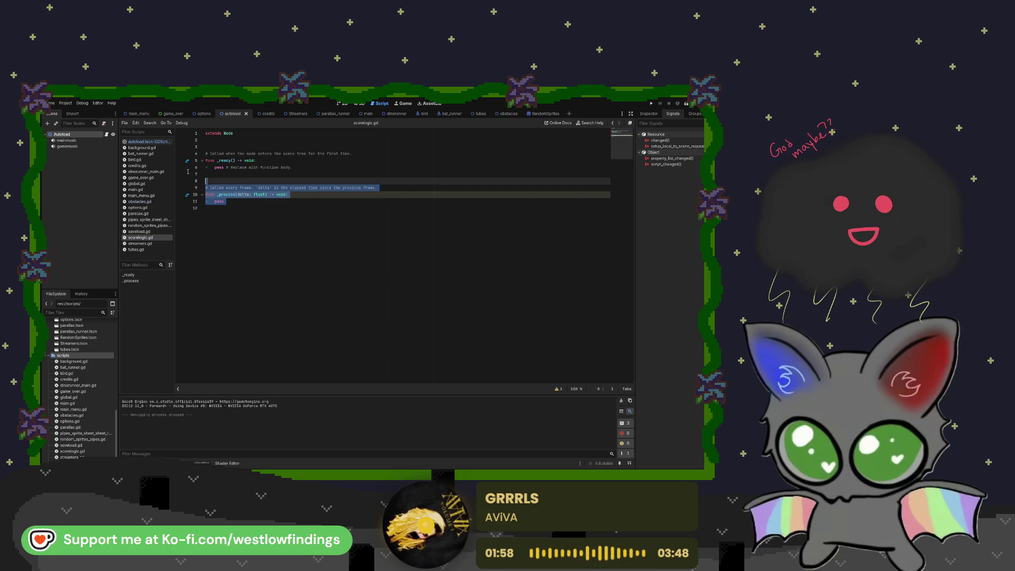
key("ctrl+v")
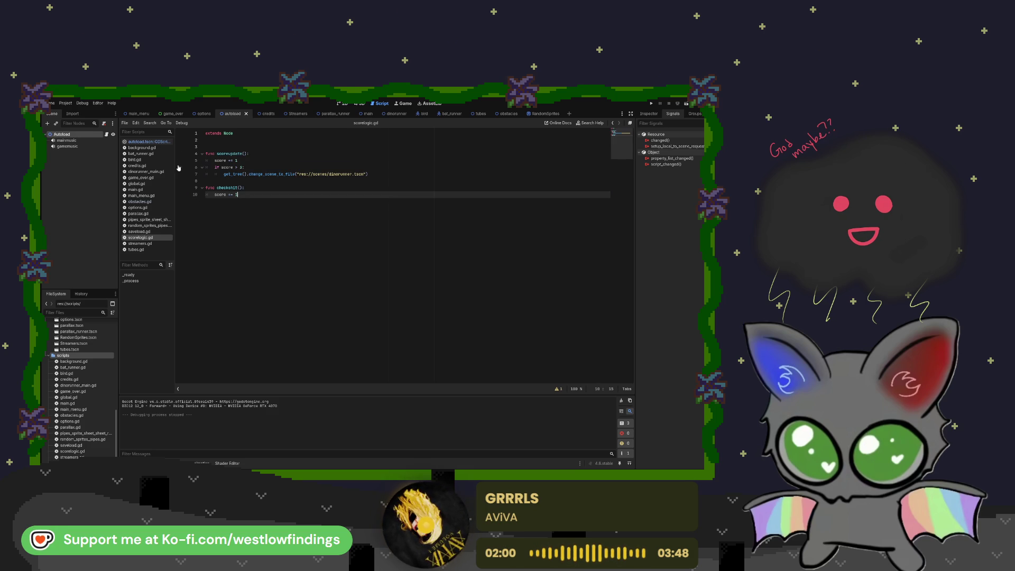
left_click(150, 142)
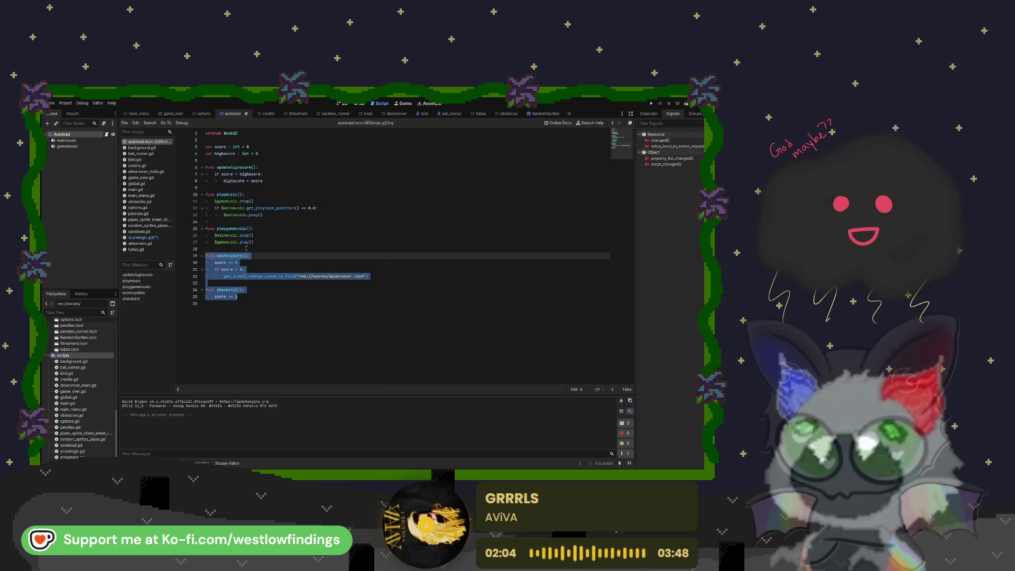
left_click(202, 275, "shift")
left_click(197, 256, "shift")
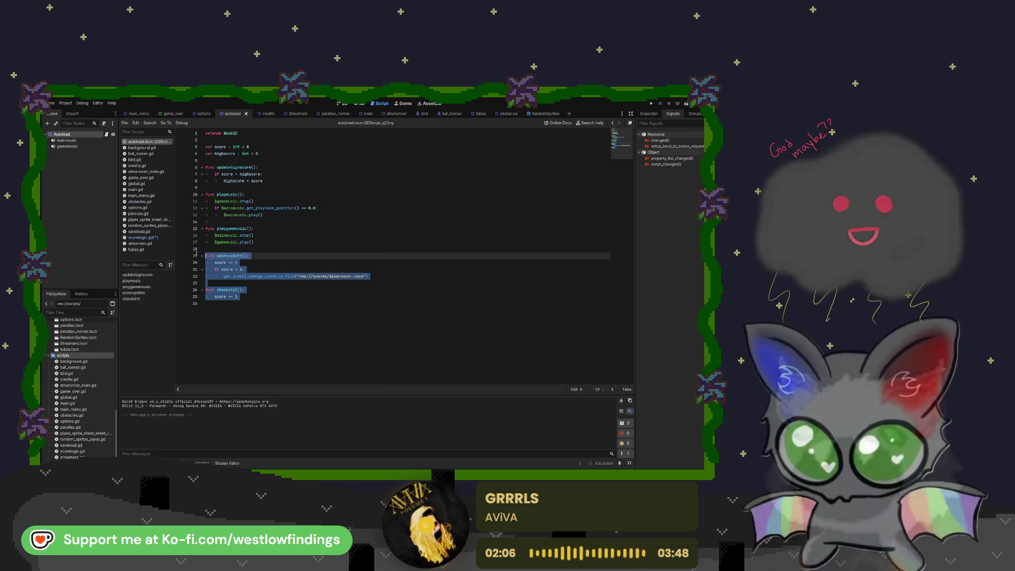
key("BackSpace")
key("BackSpace")
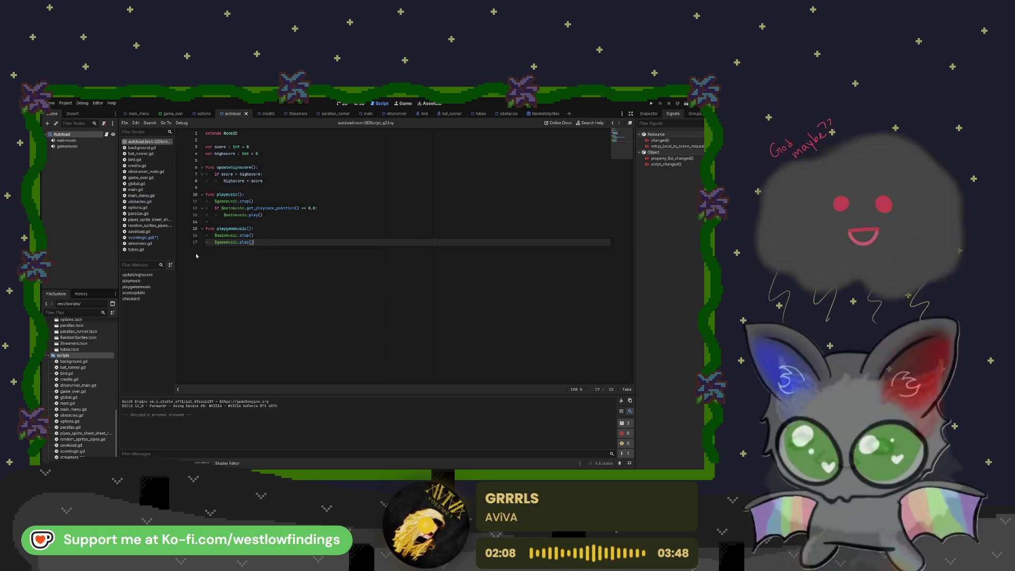
Step: Move the score and highscore variables and updatehighscore() from the autoload into scorelogic.gd
left_click_drag(263, 181, 216, 167)
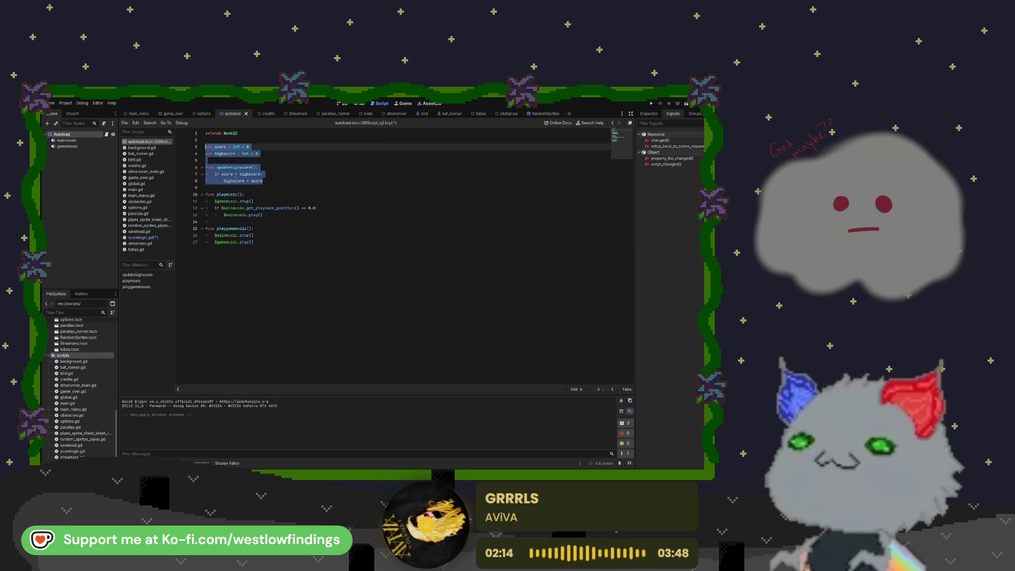
left_click(141, 237)
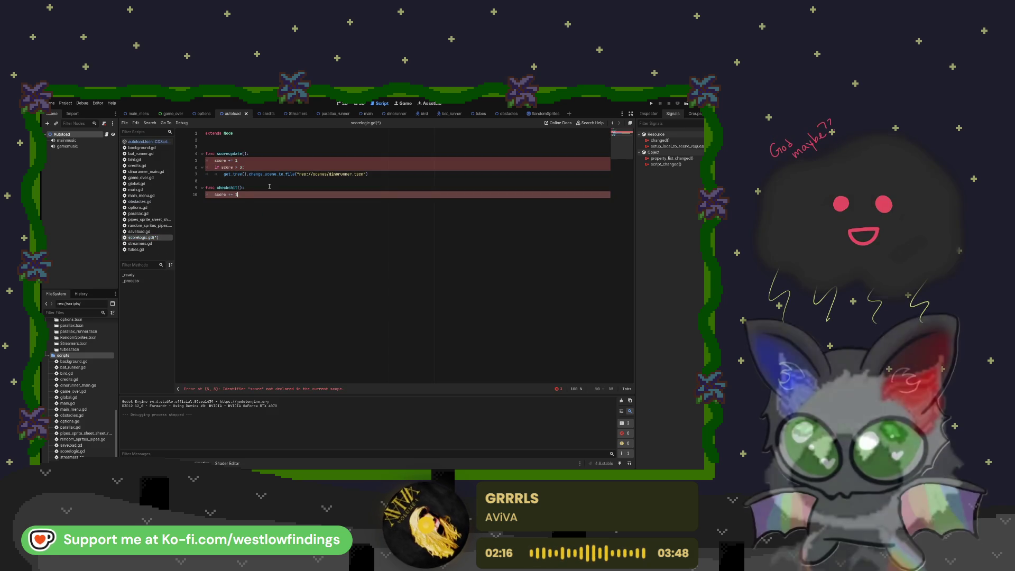
key("ctrl+v")
key("BackSpace")
key("BackSpace")
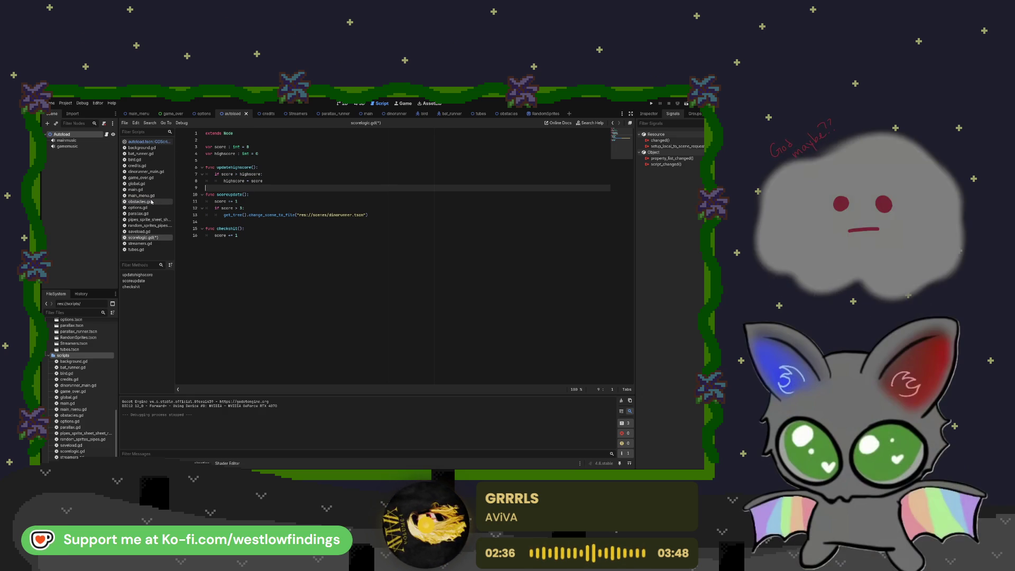
left_click(150, 141)
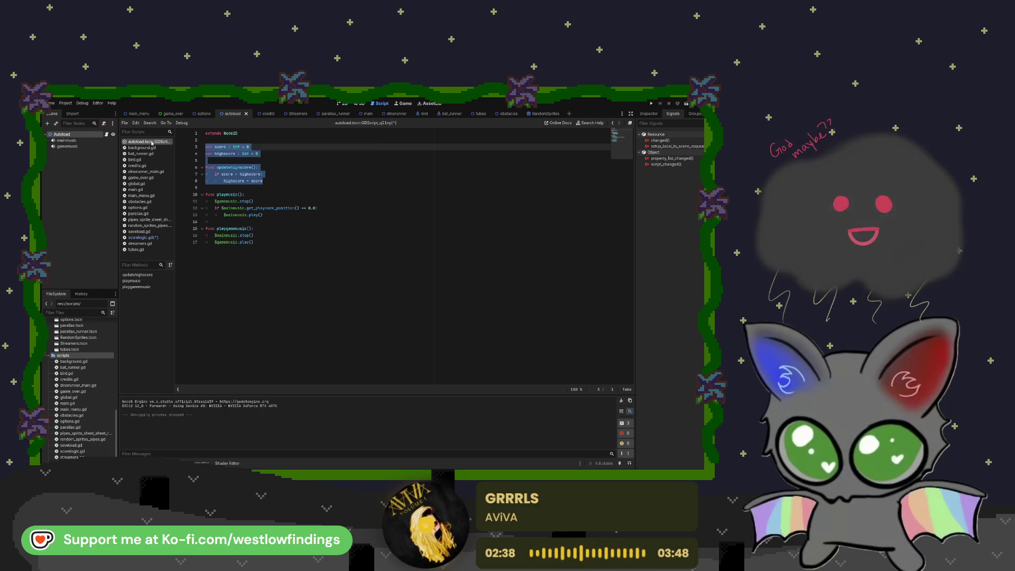
left_click_drag(271, 181, 233, 140)
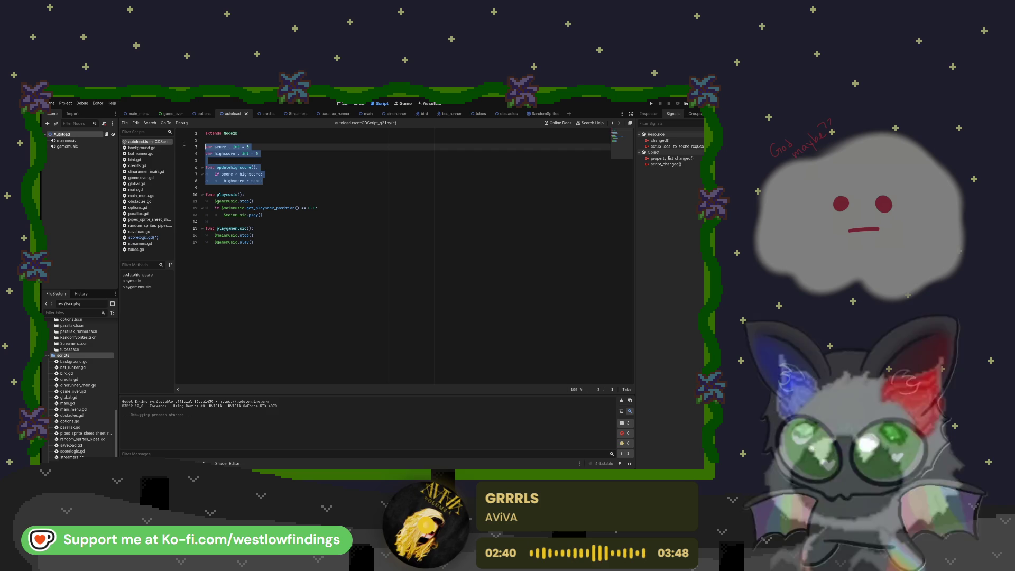
key("BackSpace")
key("BackSpace")
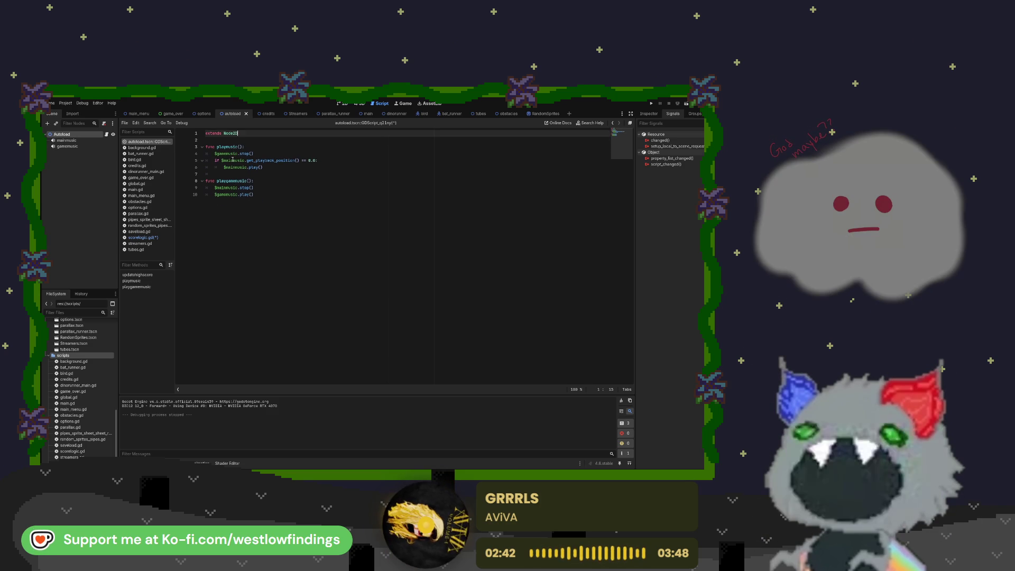
left_click(151, 238)
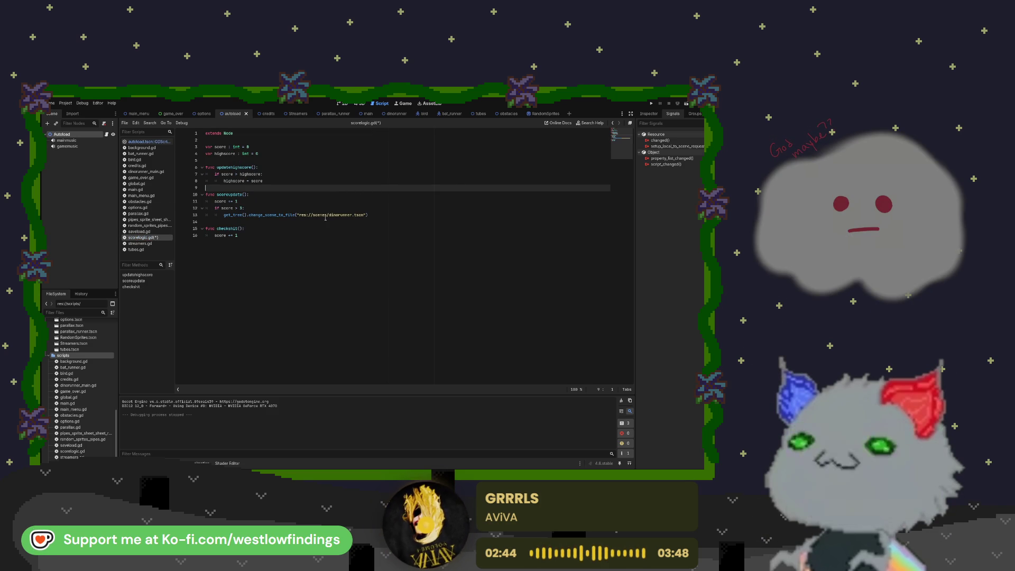
Step: Save scorelogic.gd and open main.gd to check its Autoload.score references
key("ctrl+s")
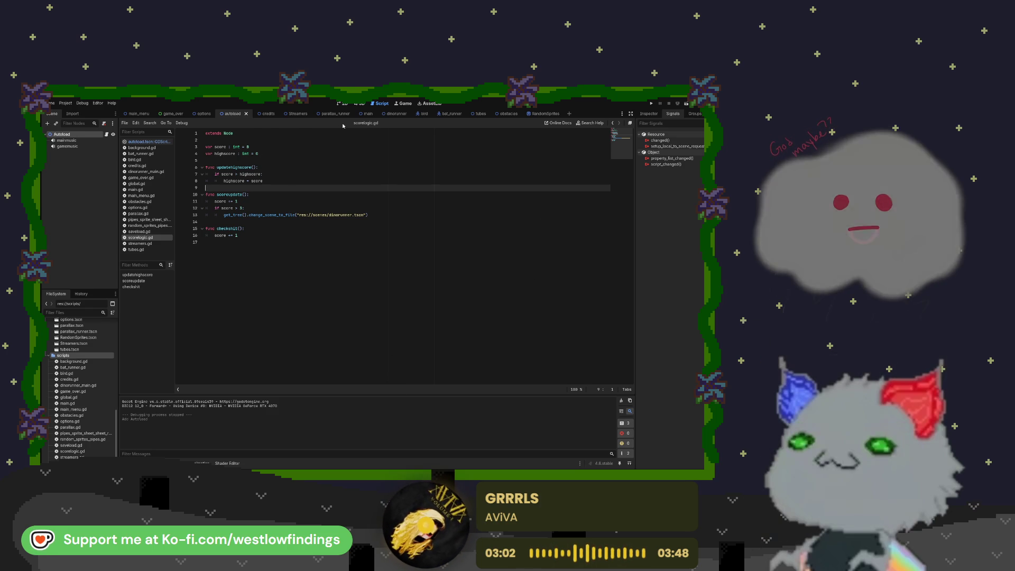
left_click(156, 191)
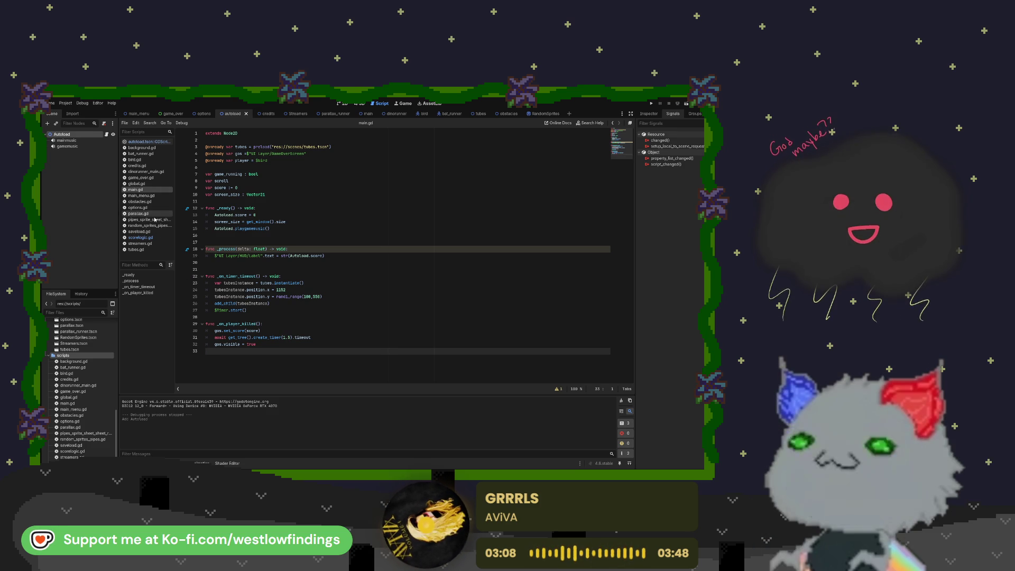
Step: In tubes.gd line 16, change Autoload.scoreupdate() to Scorelogic.scoreupdate()
left_click(153, 250)
double_click(225, 236)
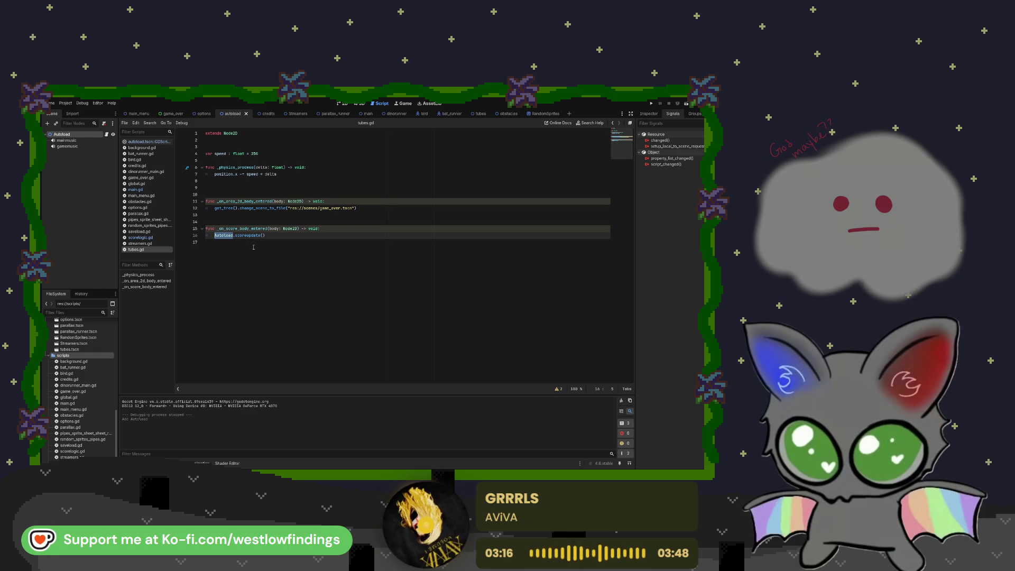
type("corelogic")
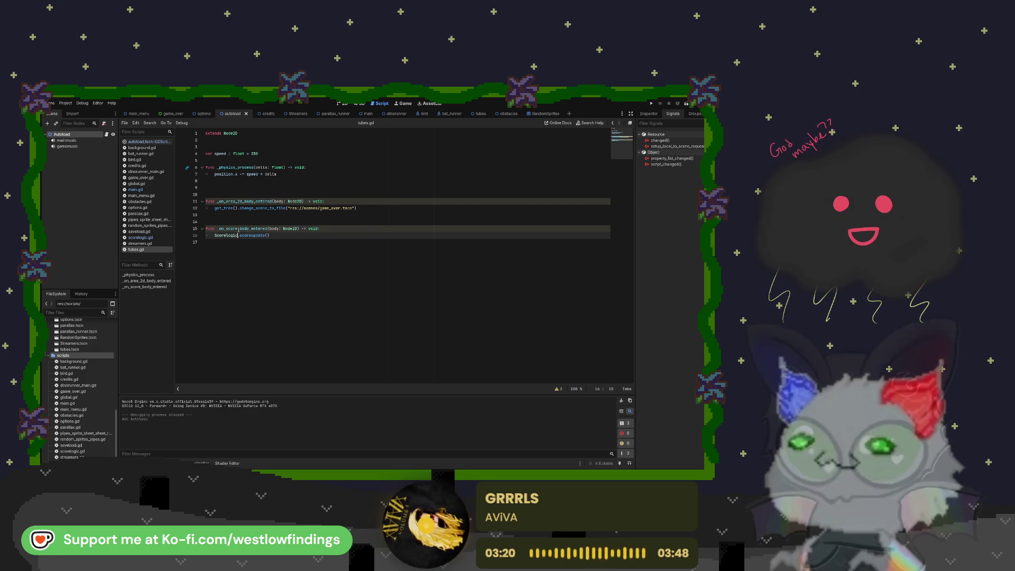
key("Return")
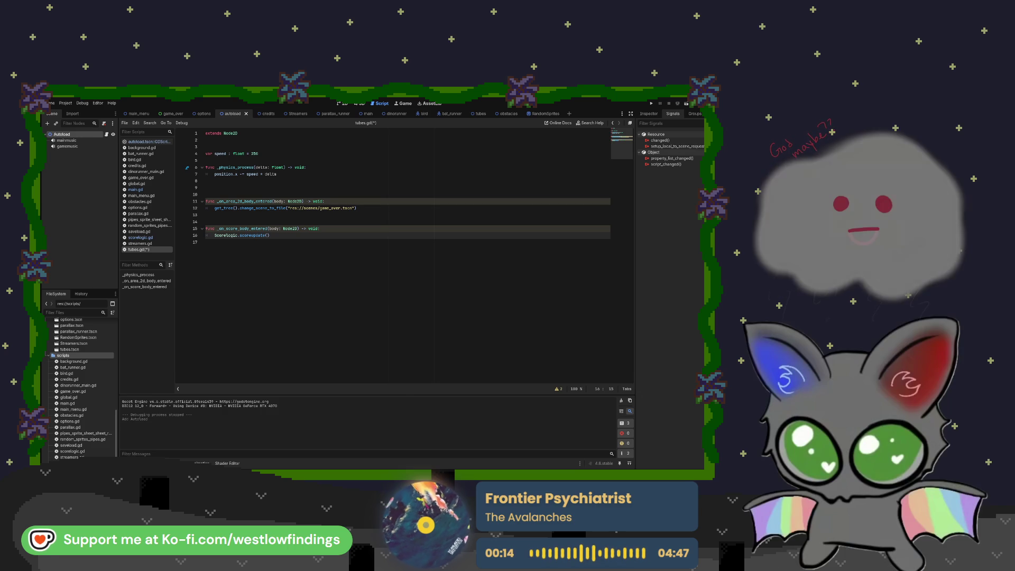
Step: Run the game with Alt+D and clear the debugger's old error messages
key("alt+d")
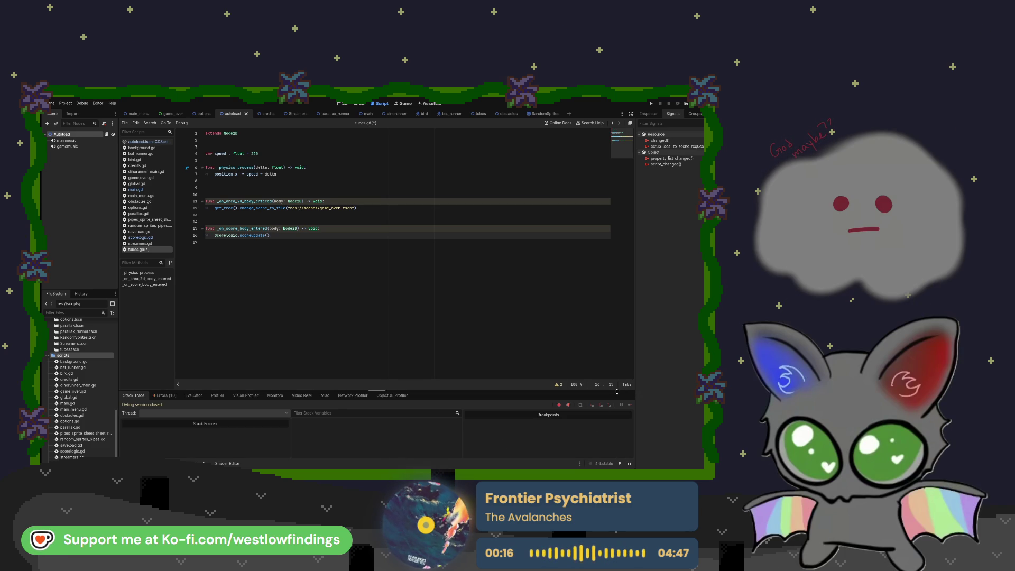
left_click(165, 396)
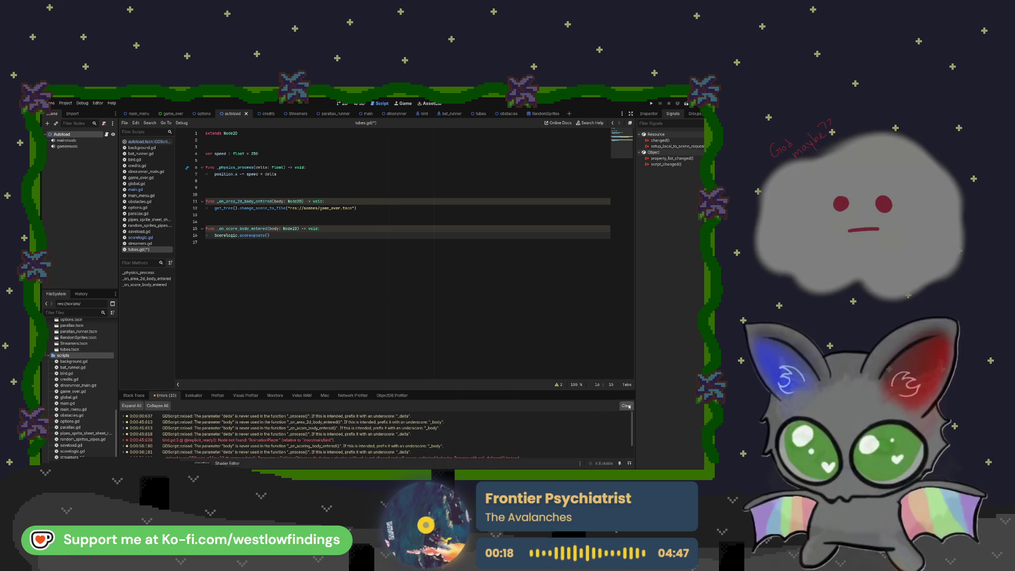
left_click(626, 406)
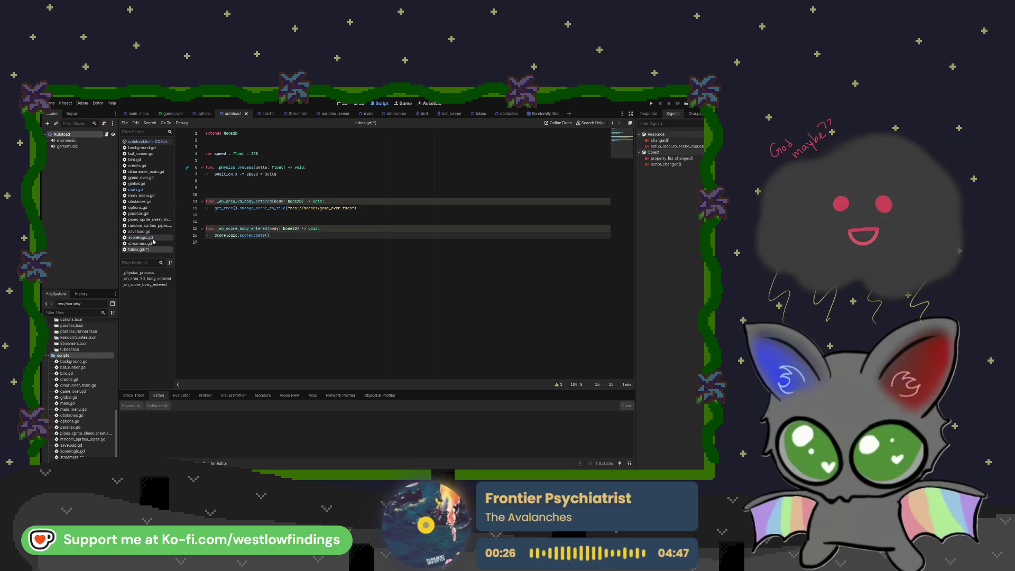
Step: Point obstacles.gd's checkshit call at Scorelogic instead of Autoload, then return to tubes.gd
left_click(151, 205)
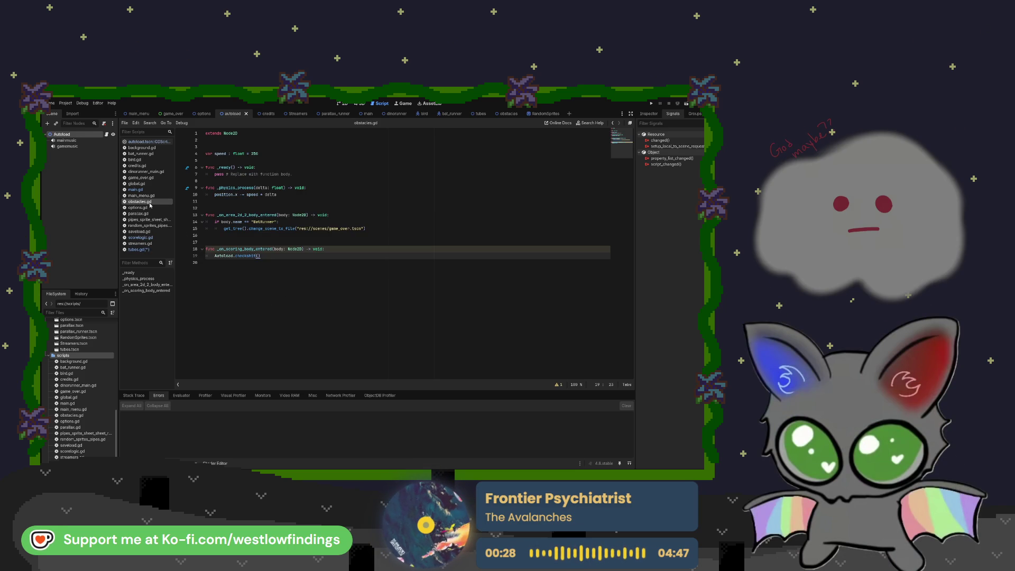
left_click_drag(233, 256, 214, 256)
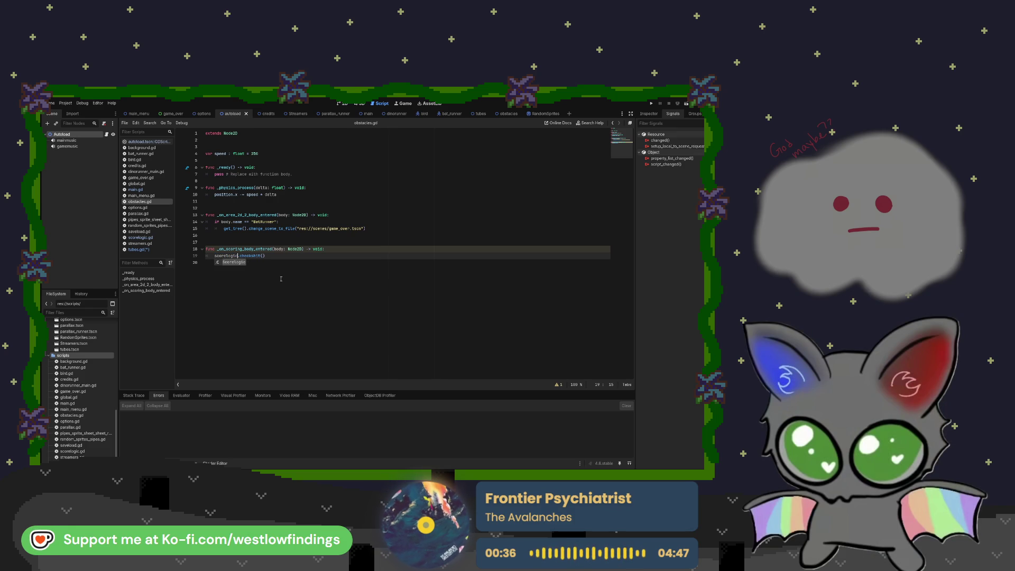
left_click(147, 250)
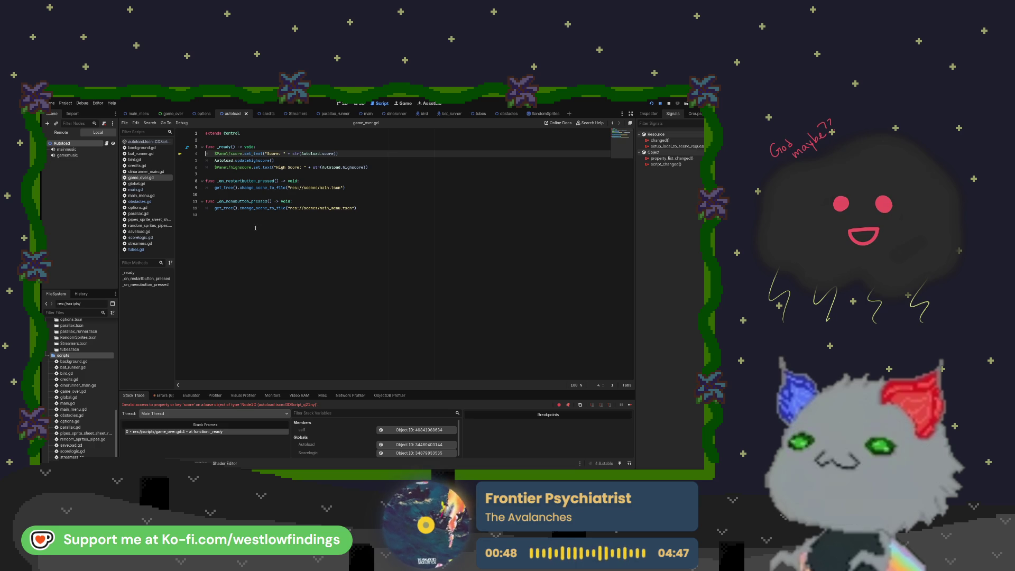
Step: Jump from the debugger's error list to game_over.gd's invalid Autoload.score access
left_click(149, 142)
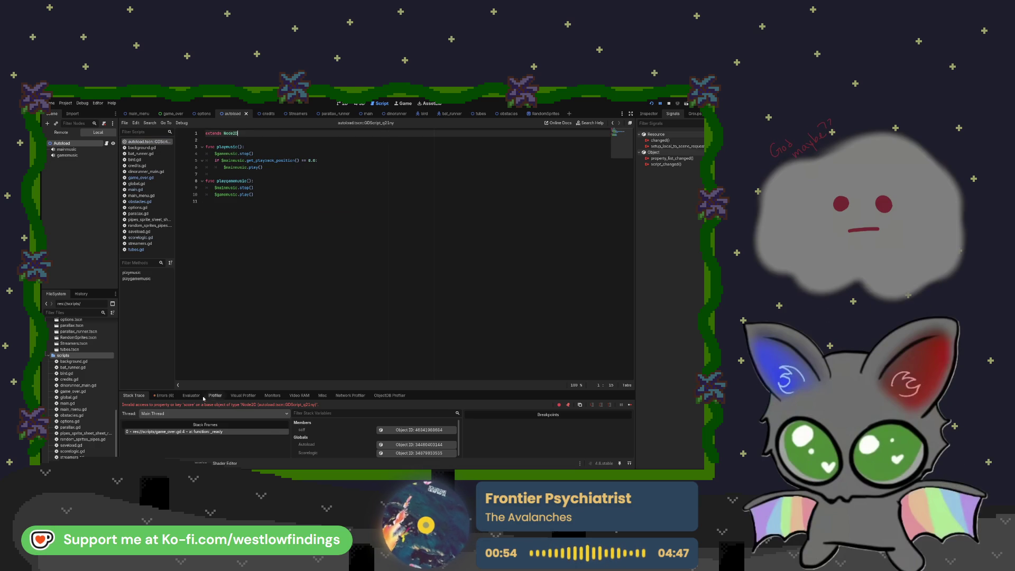
left_click(162, 395)
left_click(204, 446)
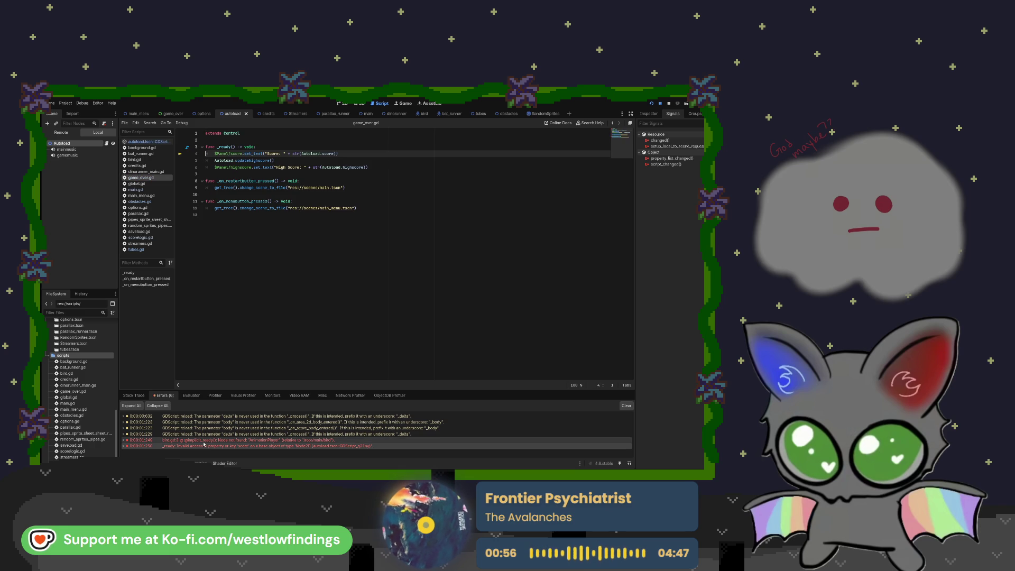
Step: Switch game_over.gd's score text and updatehighscore call to Scorelogic, then run again
left_click_drag(320, 153, 301, 154)
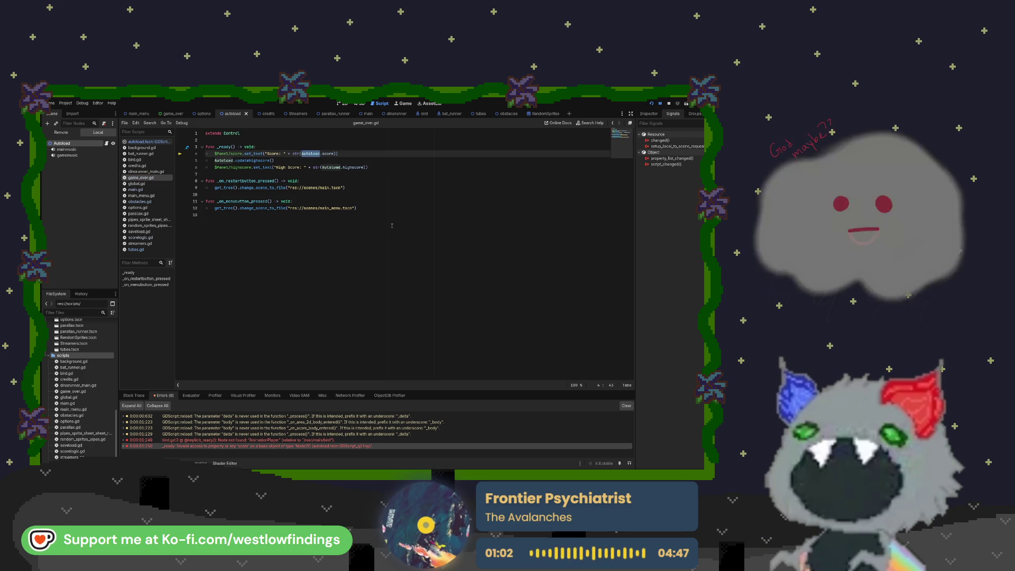
type("orelogic")
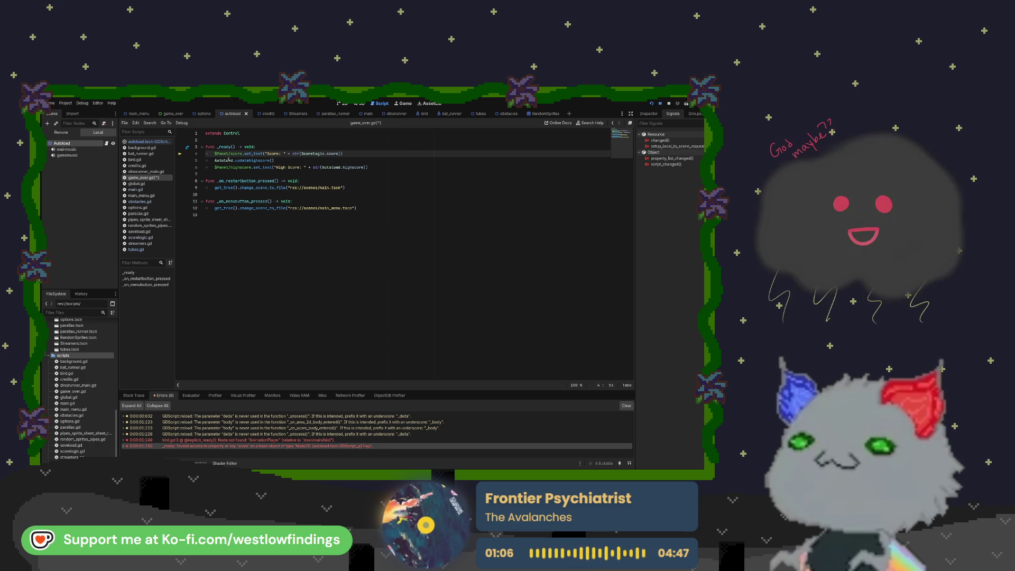
left_click_drag(233, 160, 218, 161)
type("Scorelogic")
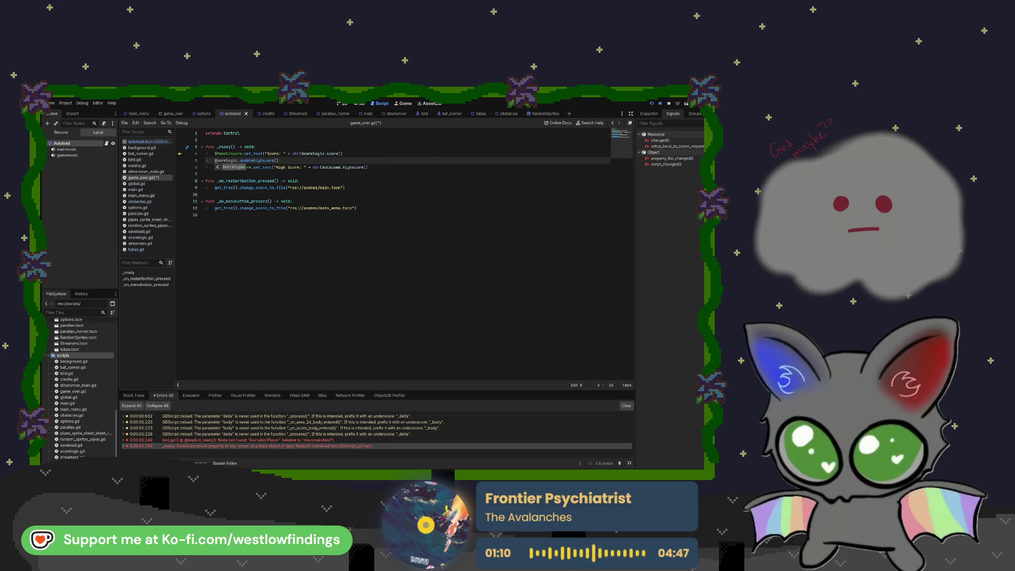
left_click(340, 167)
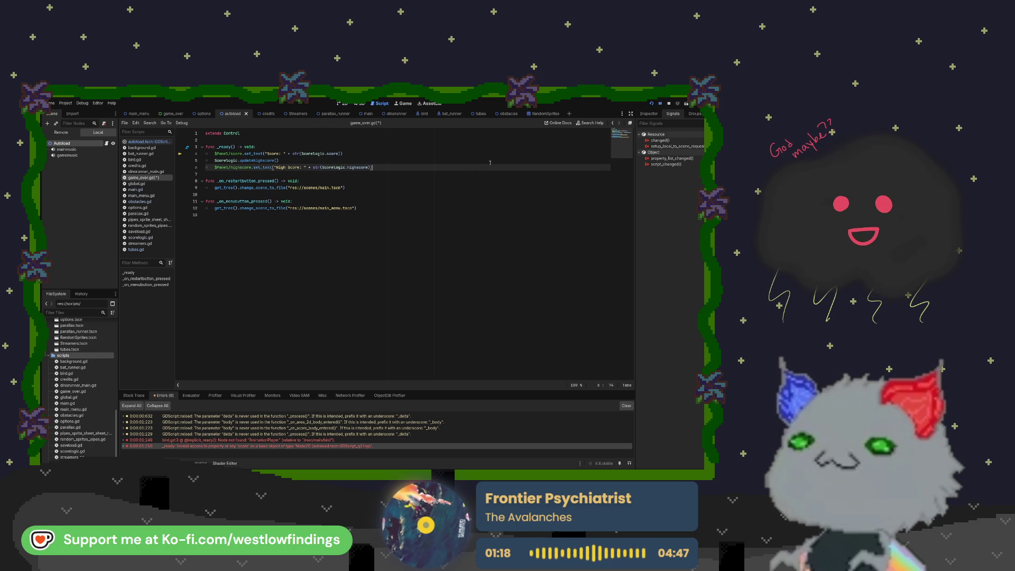
left_click(651, 103)
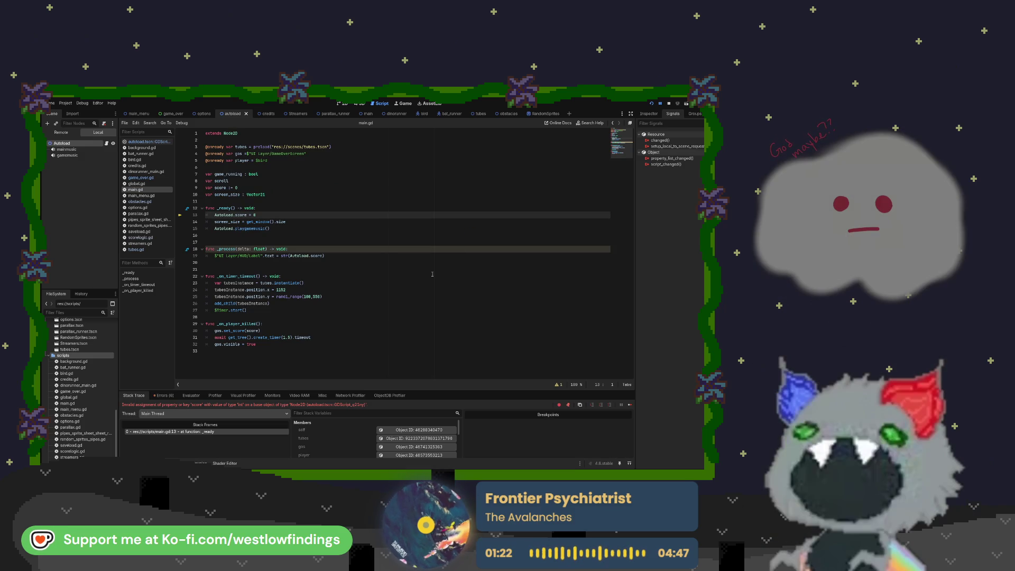
Step: Go from the Errors list to the invalid score assignment in main.gd
left_click(162, 395)
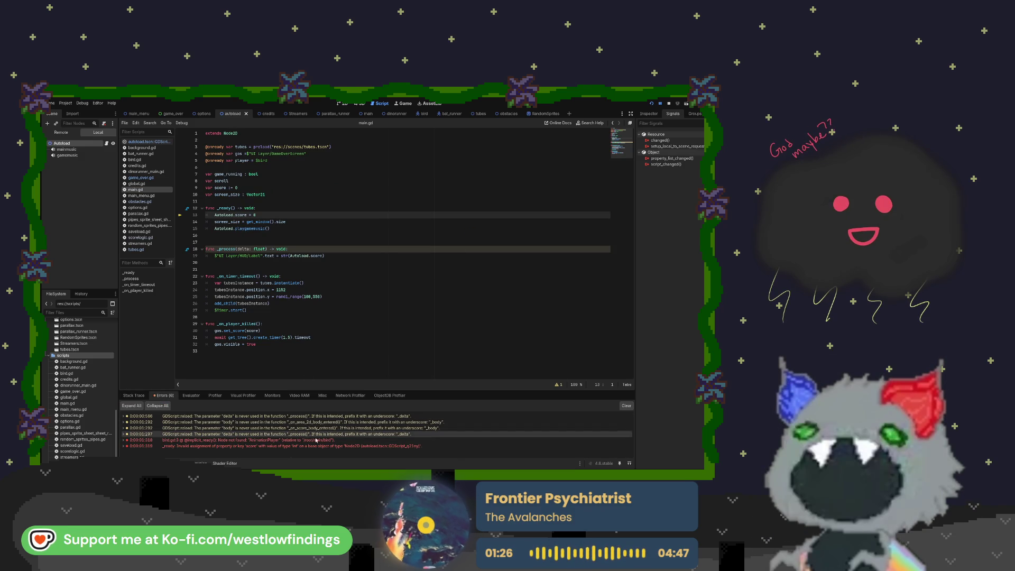
left_click(348, 441)
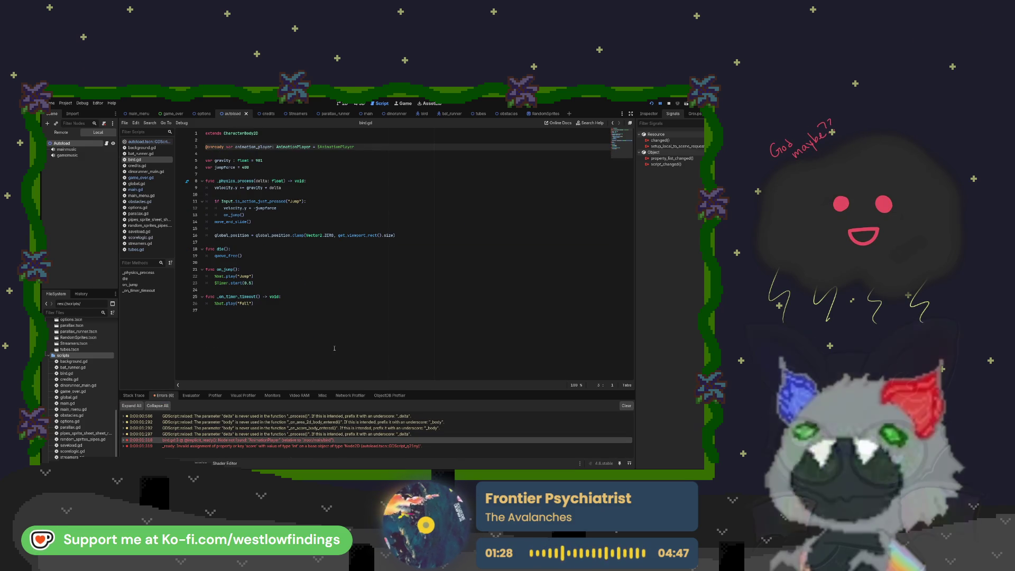
left_click(302, 446)
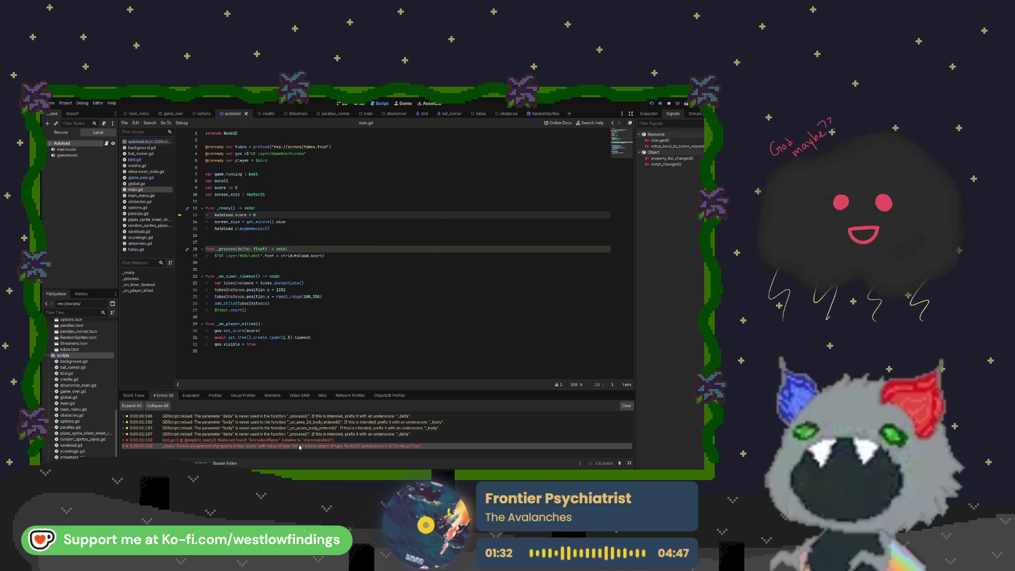
Step: Replace Autoload with ScoreLogic on lines 13, 15 and 19, then run the game
left_click(214, 215)
type("Score")
key("Return")
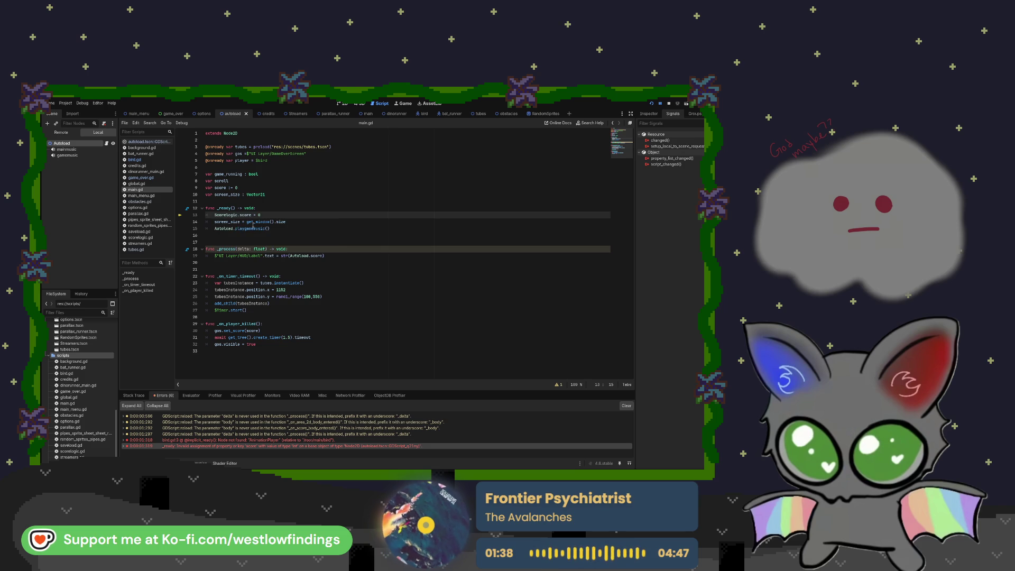
double_click(224, 229)
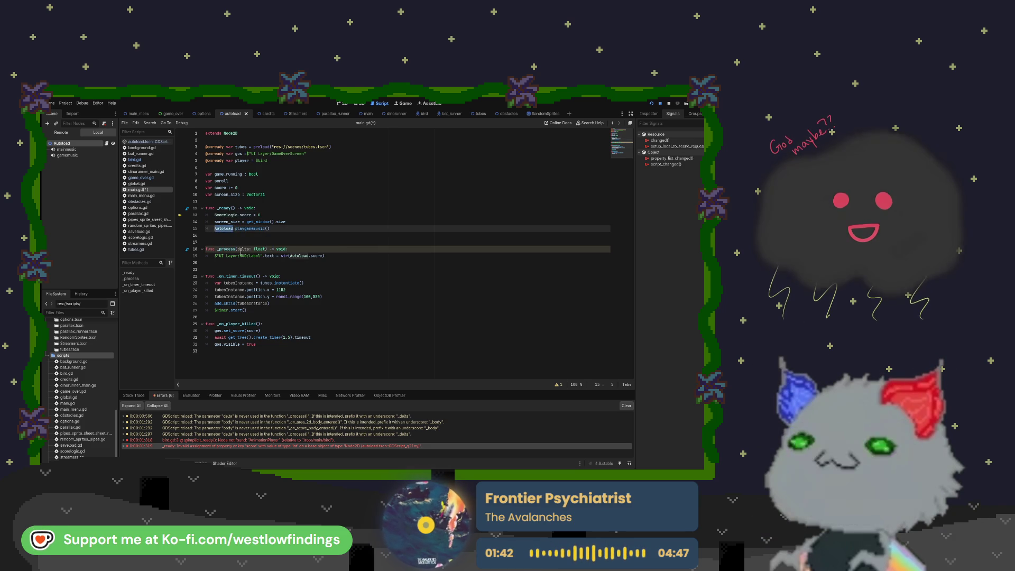
type("Scorelogic")
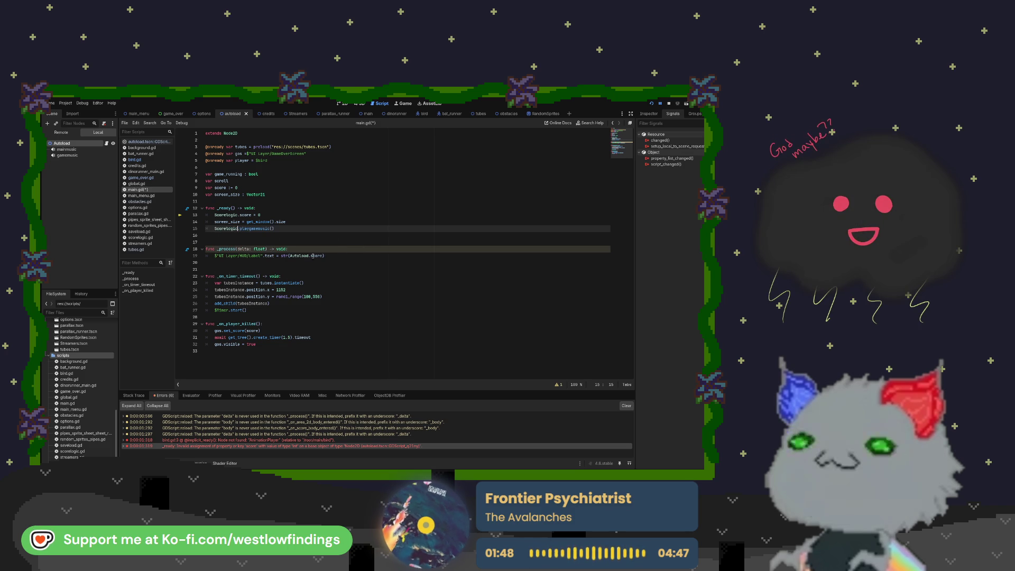
double_click(292, 256)
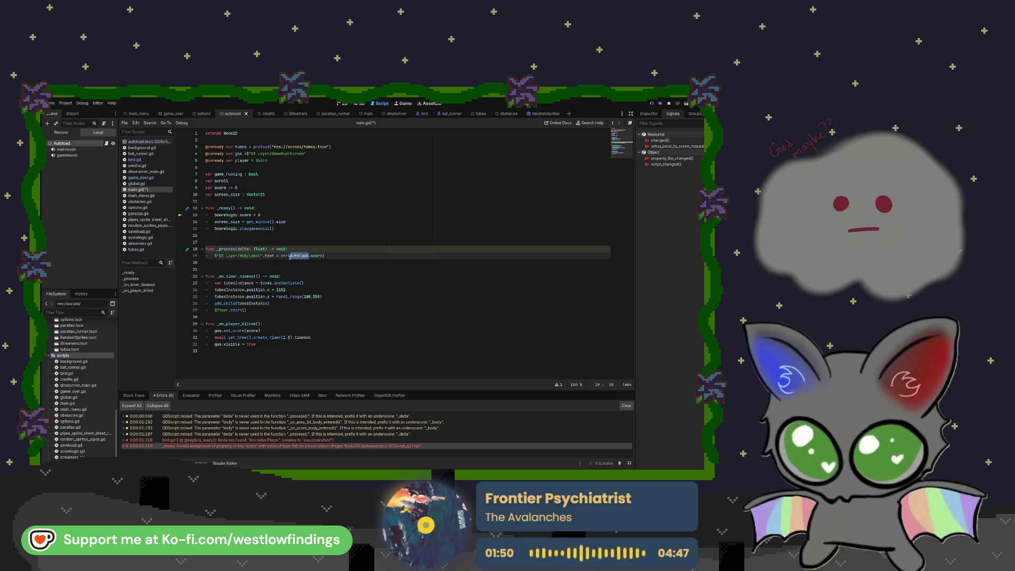
key("BackSpace")
key("BackSpace")
key("BackSpace")
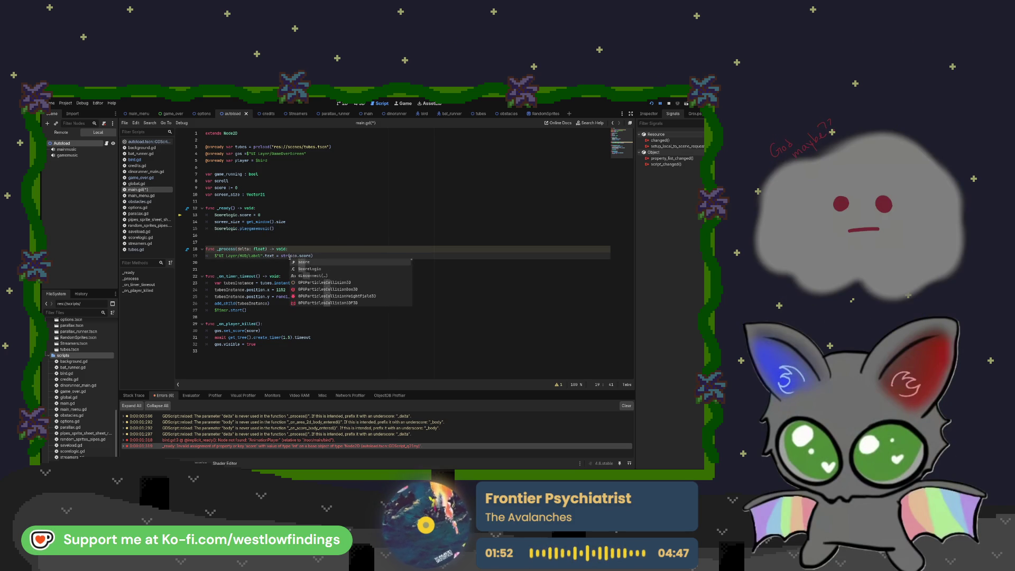
type("logic")
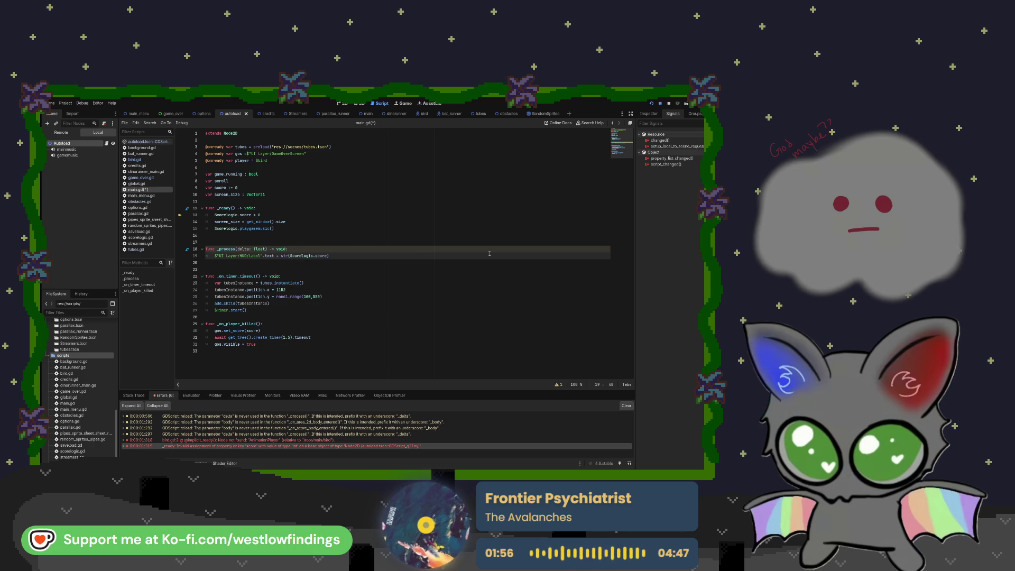
left_click(652, 104)
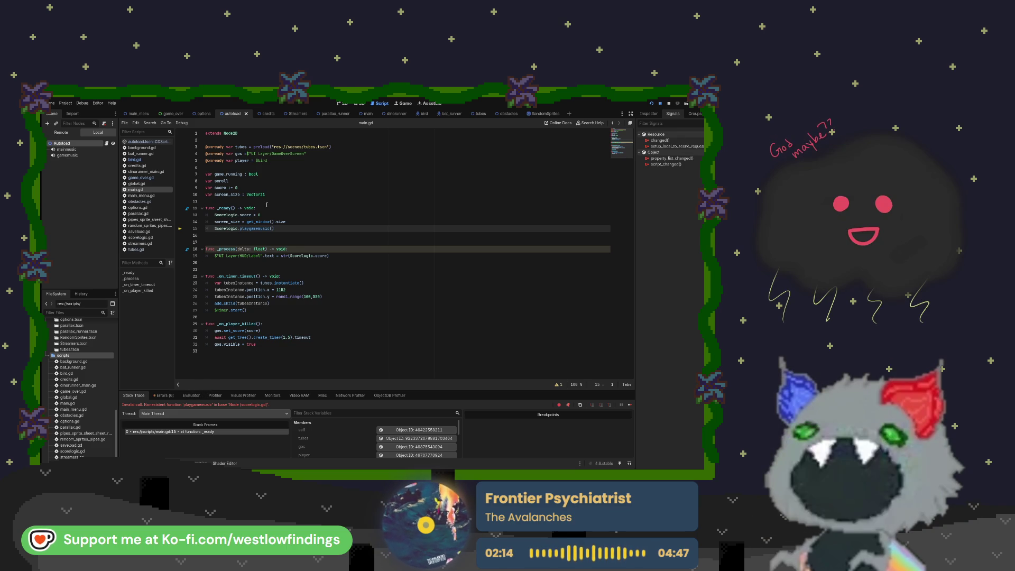
Step: Revert line 15 to Autoload.playgamemusic() and restart the running game
double_click(216, 228)
left_click_drag(216, 229, 213, 232)
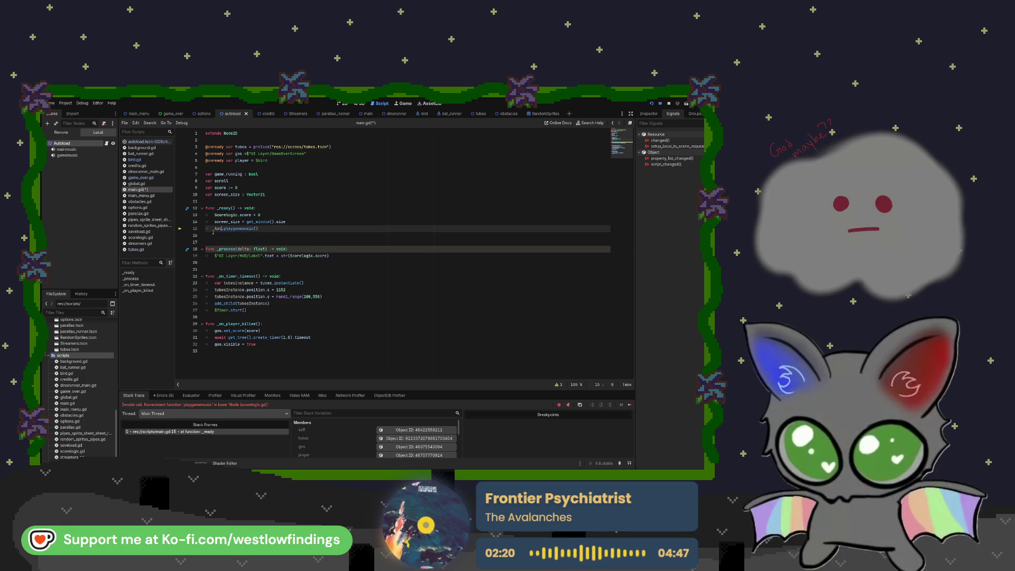
type("Autolo")
key("Return")
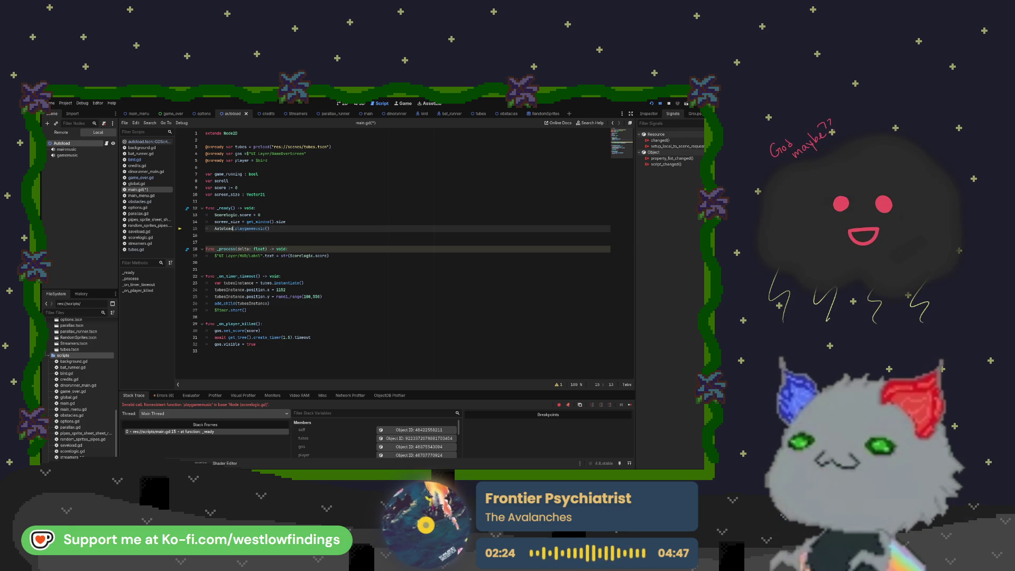
left_click(651, 103)
left_click(651, 103)
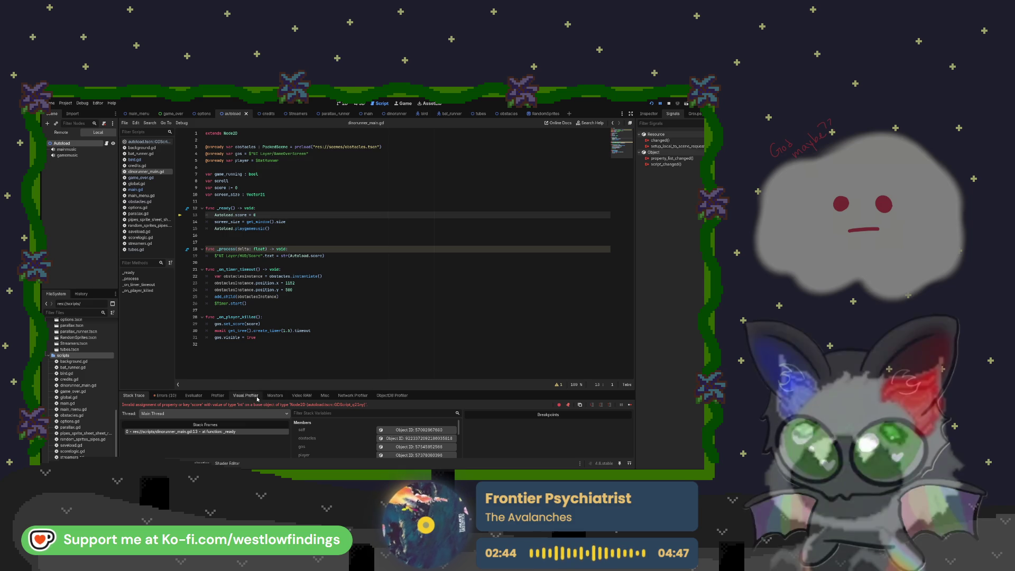
Step: Check the error's stack trace and the autoload script's music functions, then return to main.gd
left_click(216, 405)
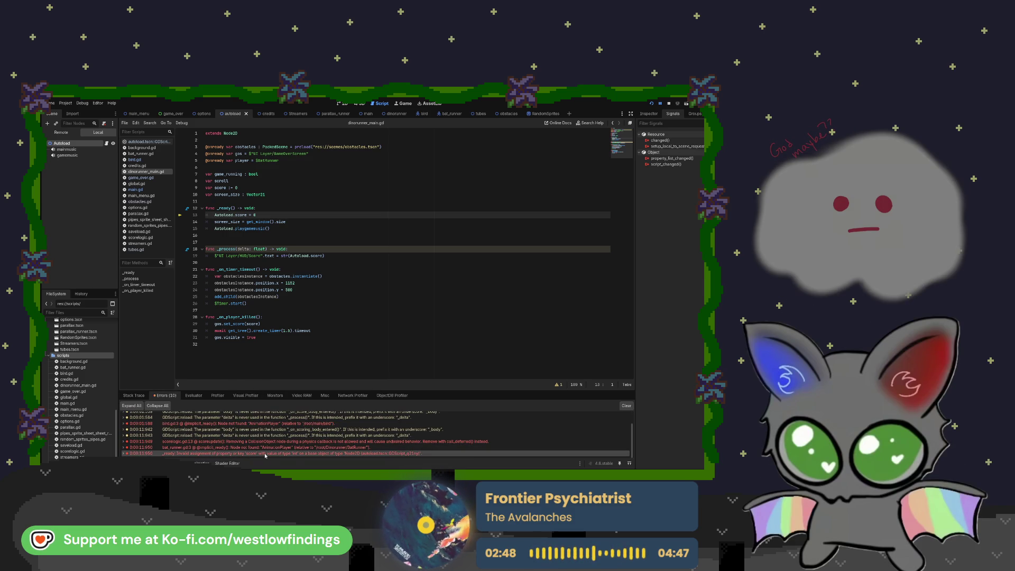
left_click(139, 396)
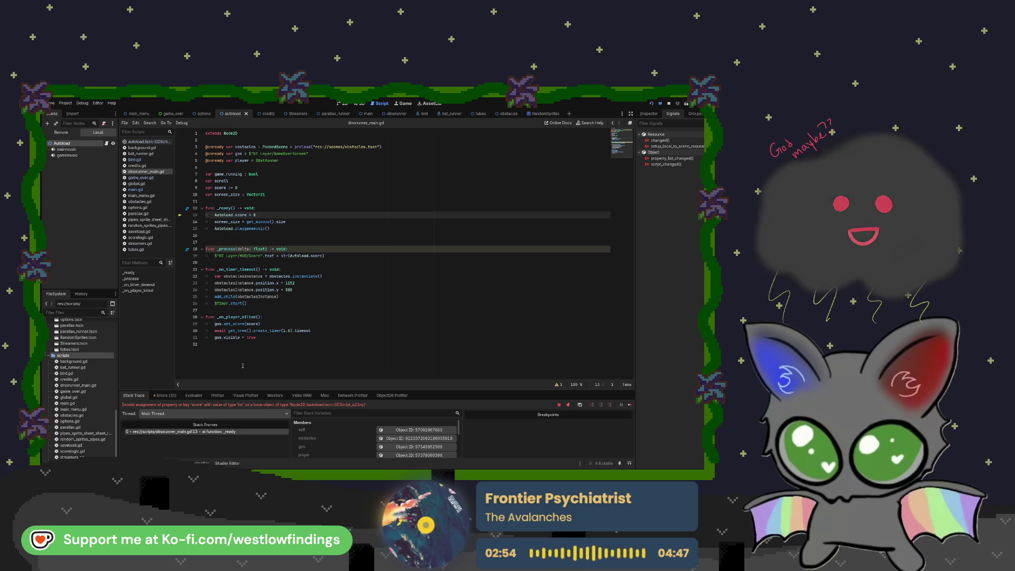
left_click(158, 143)
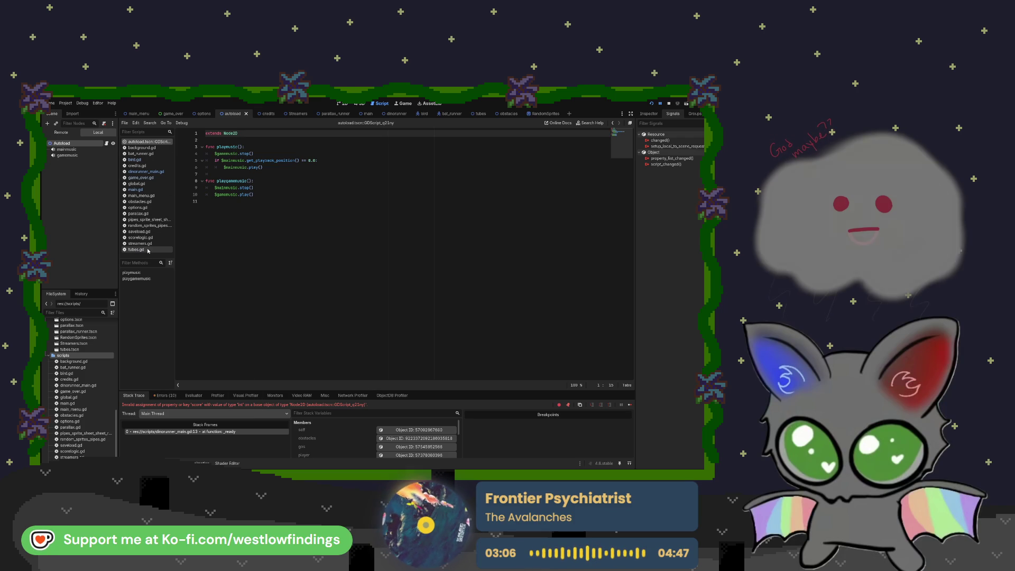
left_click(150, 190)
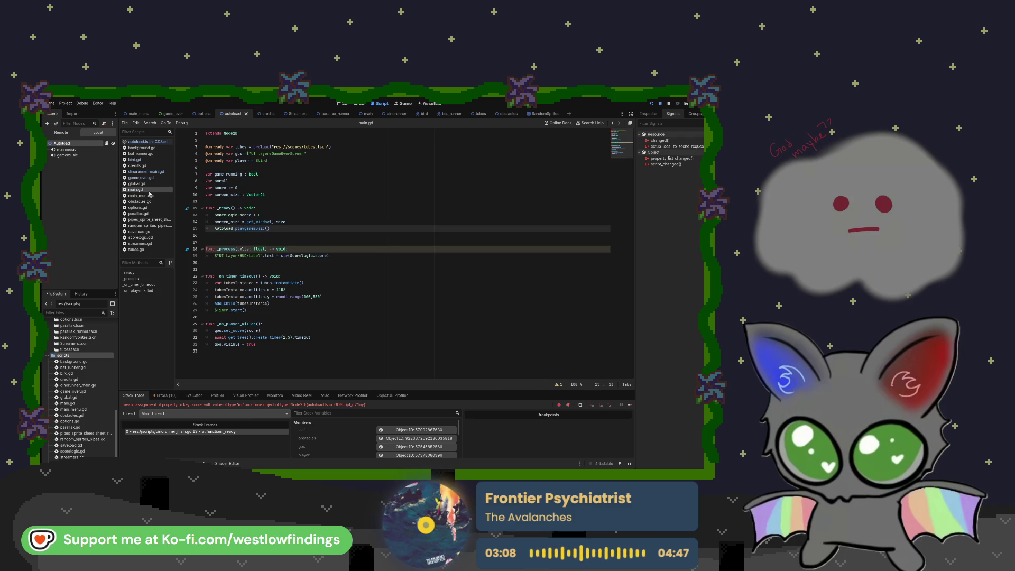
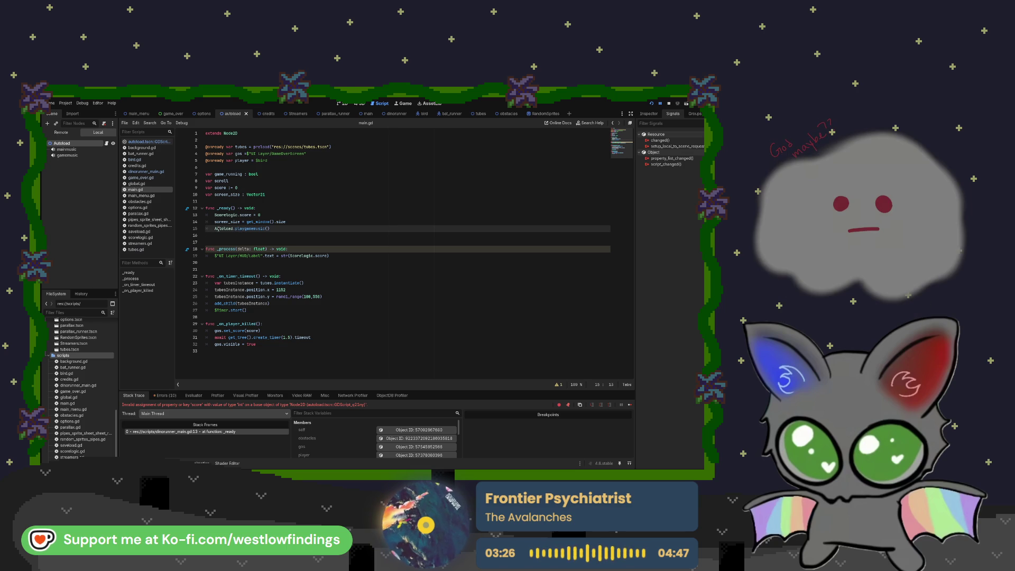
Step: Delete the Scorelogic.score = 0 line from main.gd's _ready, then save and run the game
left_click(216, 216)
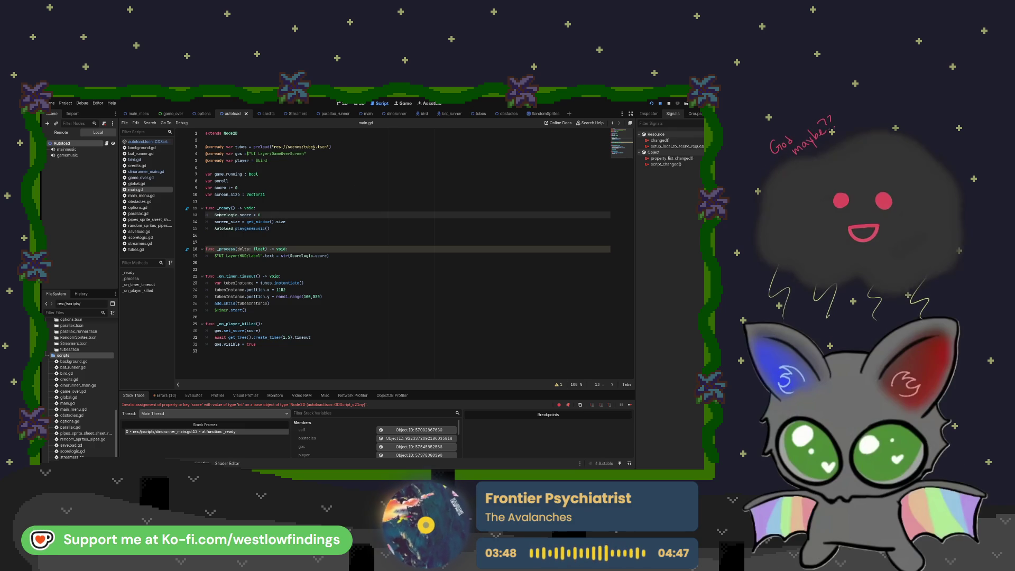
mouse_move(328, 146)
left_mouse_down()
mouse_move(265, 147)
mouse_move(293, 147)
mouse_move(283, 147)
left_mouse_up()
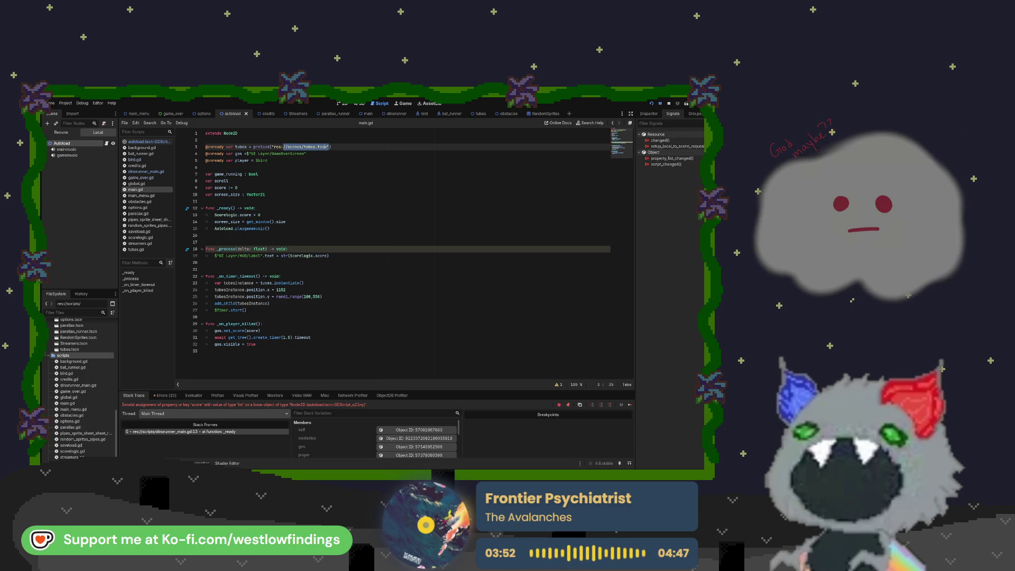
left_click(337, 146)
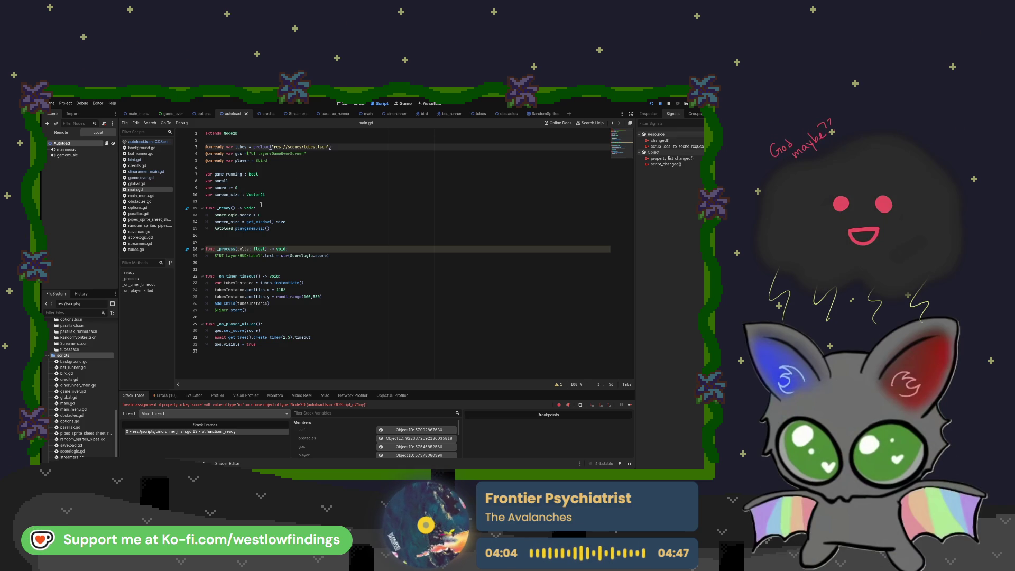
left_click_drag(267, 215, 211, 214)
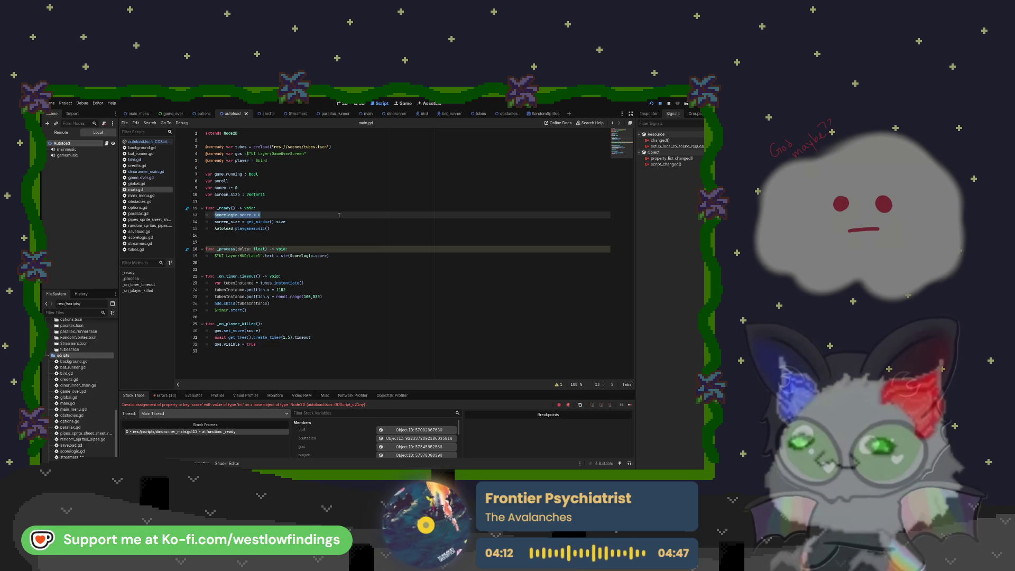
key("BackSpace")
key("BackSpace")
key("BackSpace")
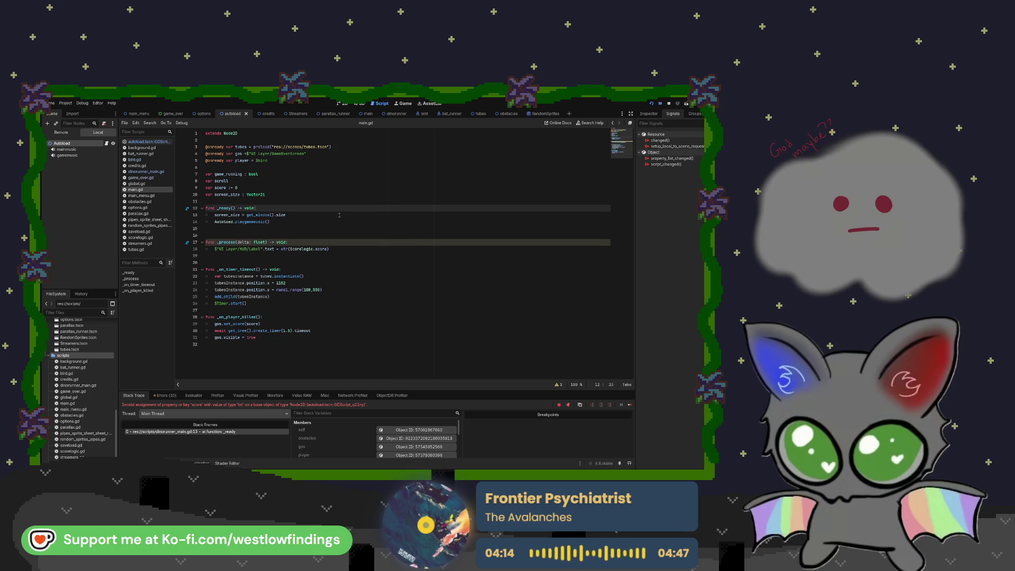
left_click(670, 103)
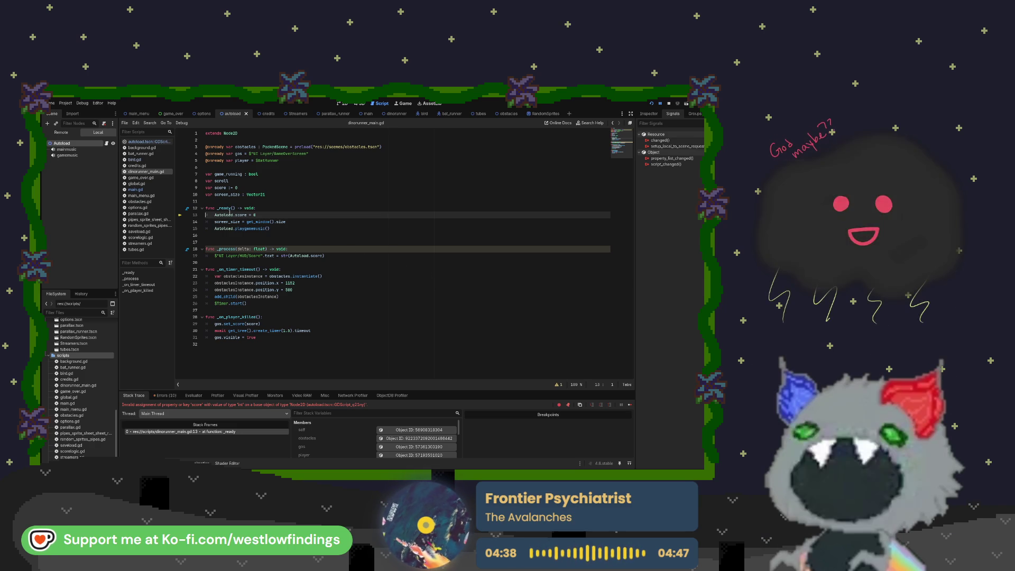
Step: Remove the Autoload.score = 0 line from dinorunner_main.gd's _ready and rerun with F5
key("End")
key("shift+Home")
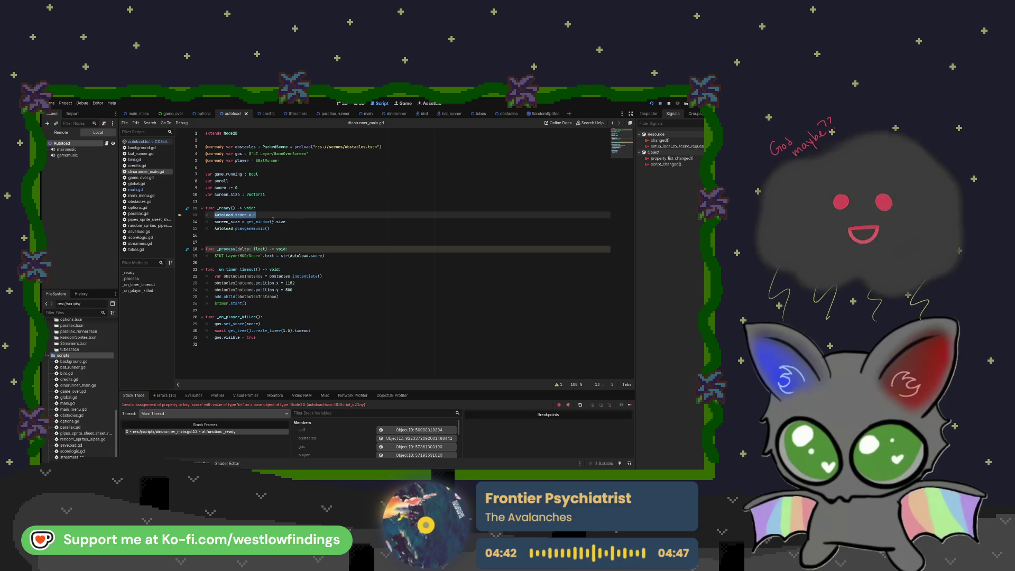
key("BackSpace")
key("BackSpace")
key("BackSpace")
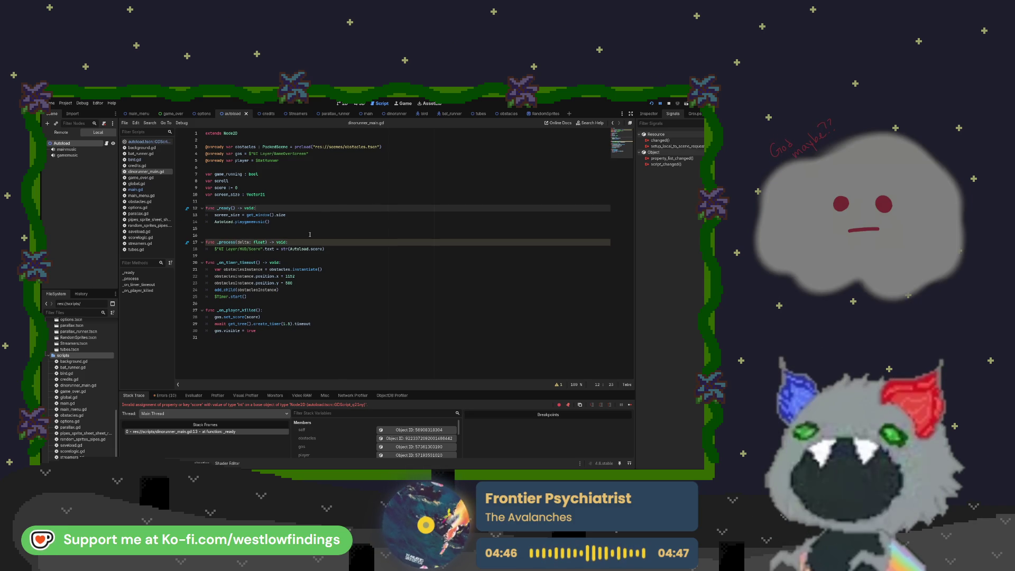
key("F5")
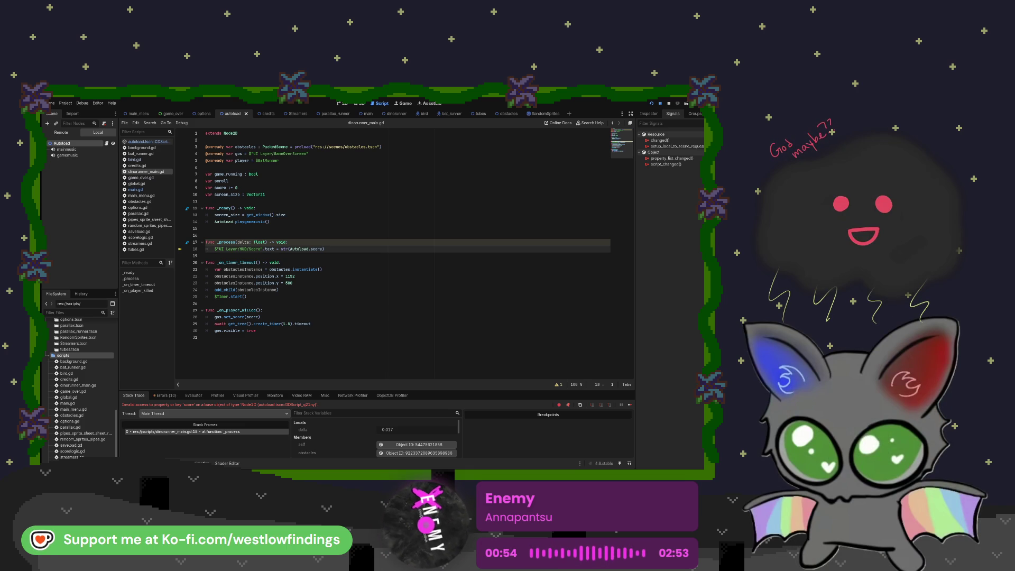
Step: Change line 18's score label to use Scorelogic.score instead of Autoload.score, then run the game
double_click(299, 249)
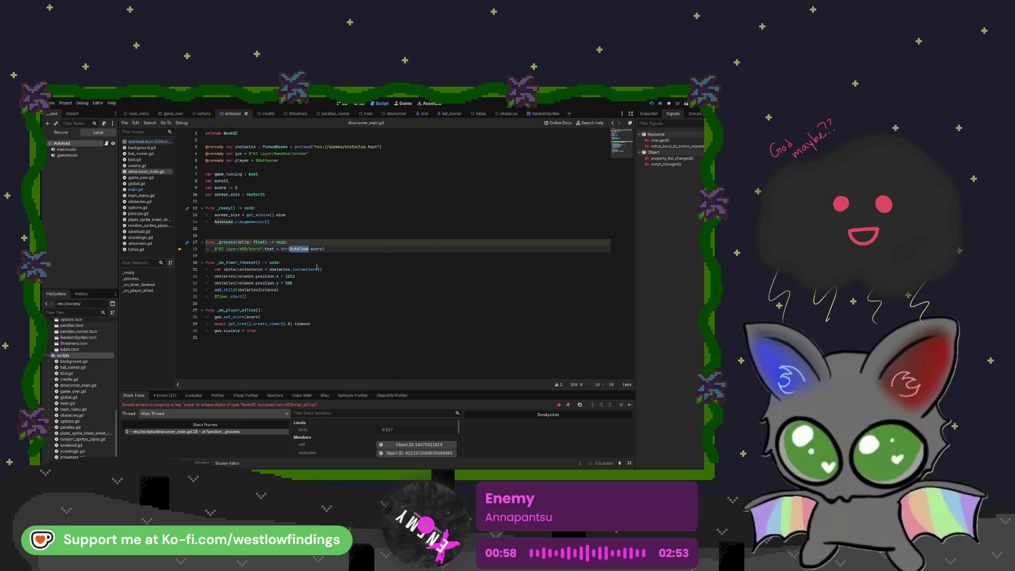
type("Scorelo")
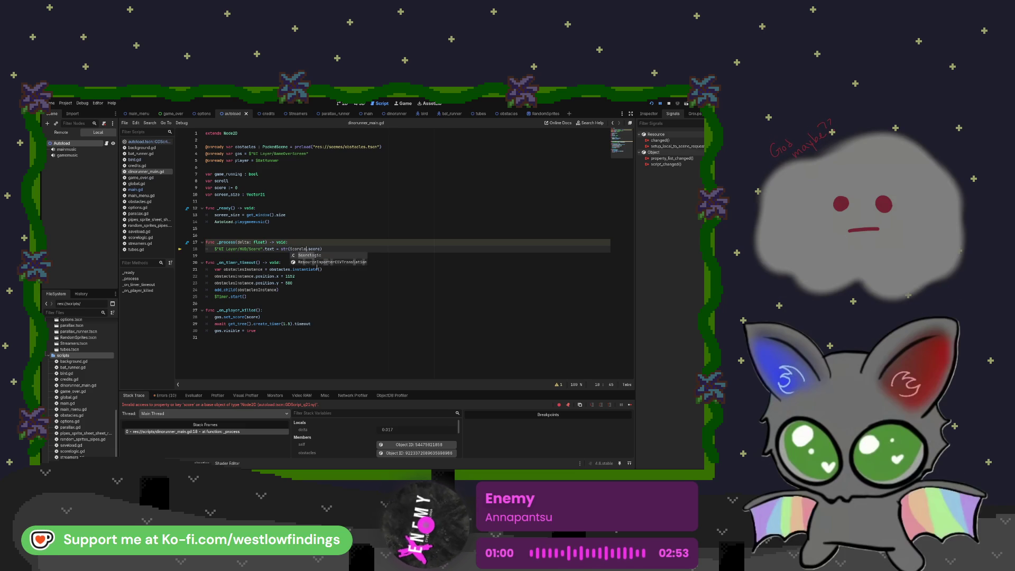
key("Return")
left_click(339, 250)
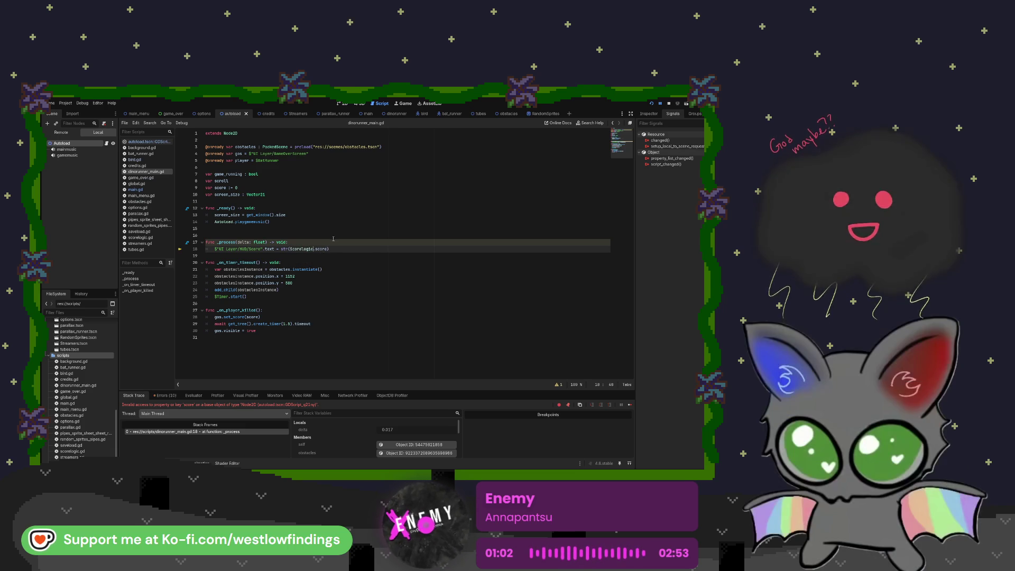
left_click(654, 105)
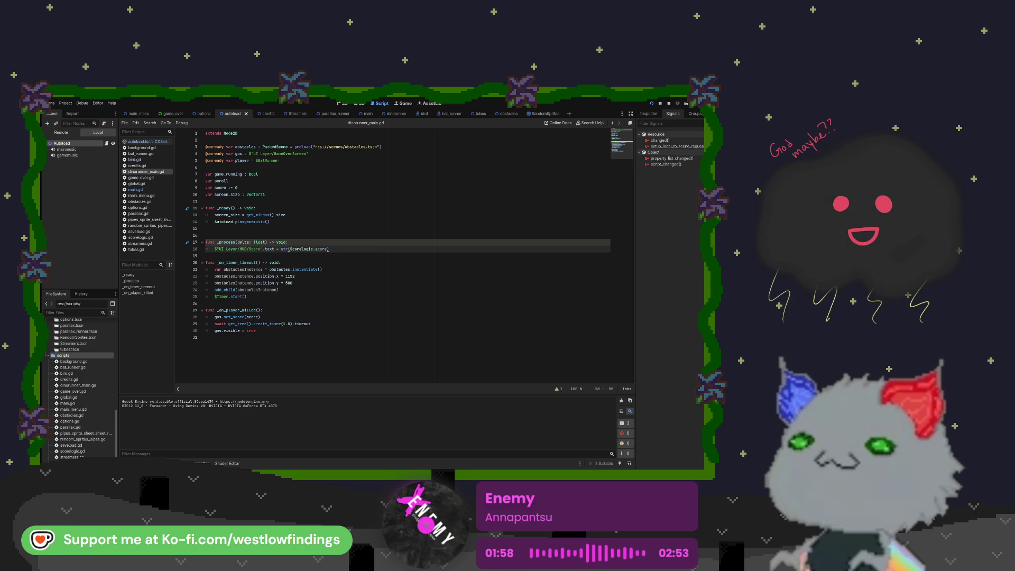
Step: Stop the test run and switch to the game_over scene
key("F8")
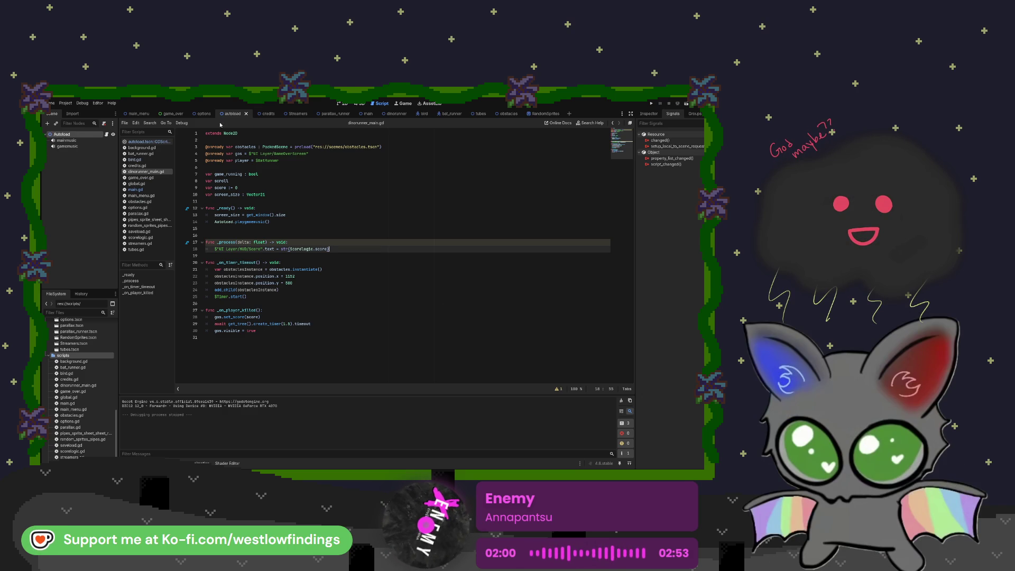
left_click(173, 113)
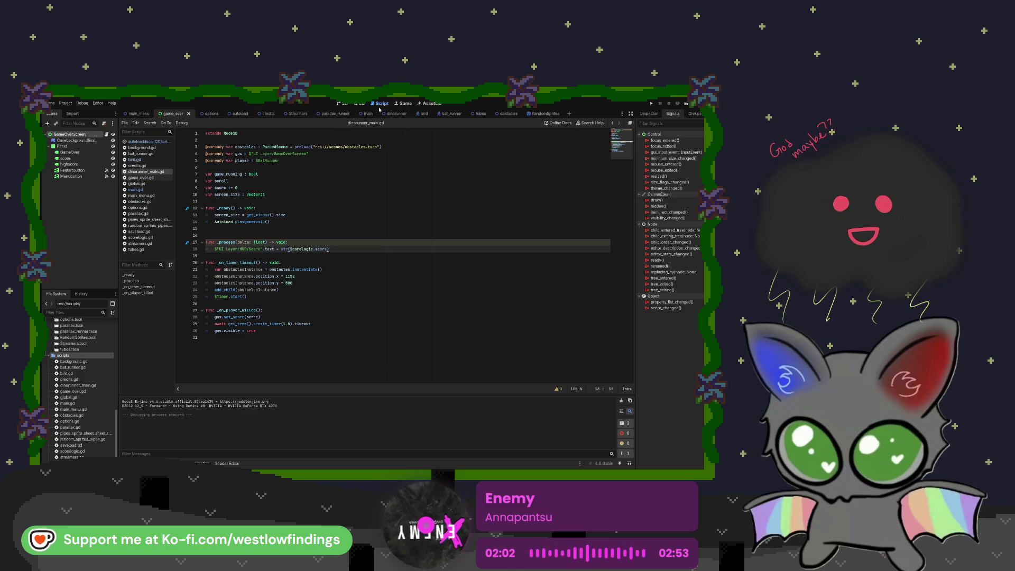
Step: In game_over.gd, add Scorelogic.score = 0 at the start of the restart handler
left_click(141, 178)
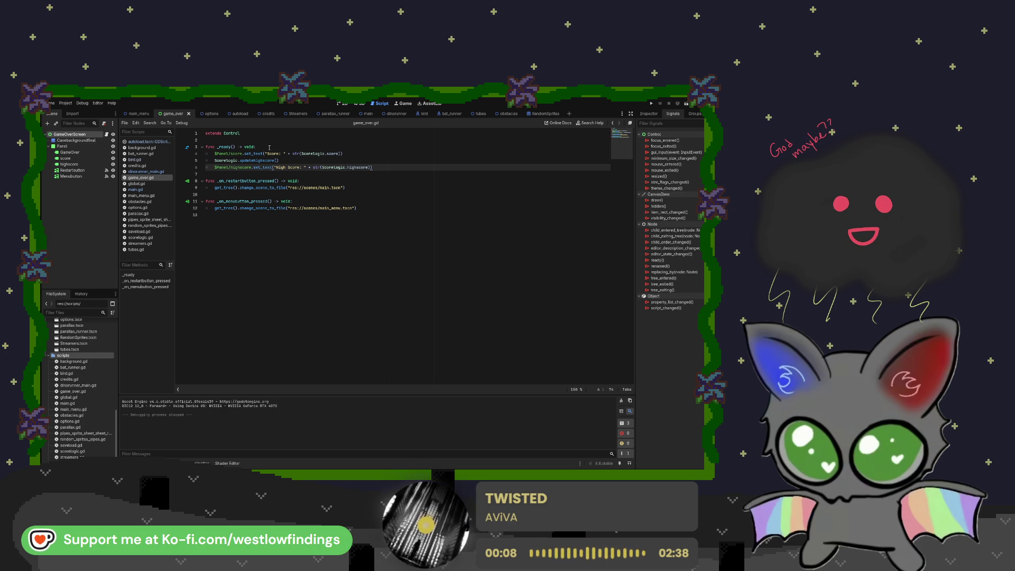
left_click(302, 180)
key("Return")
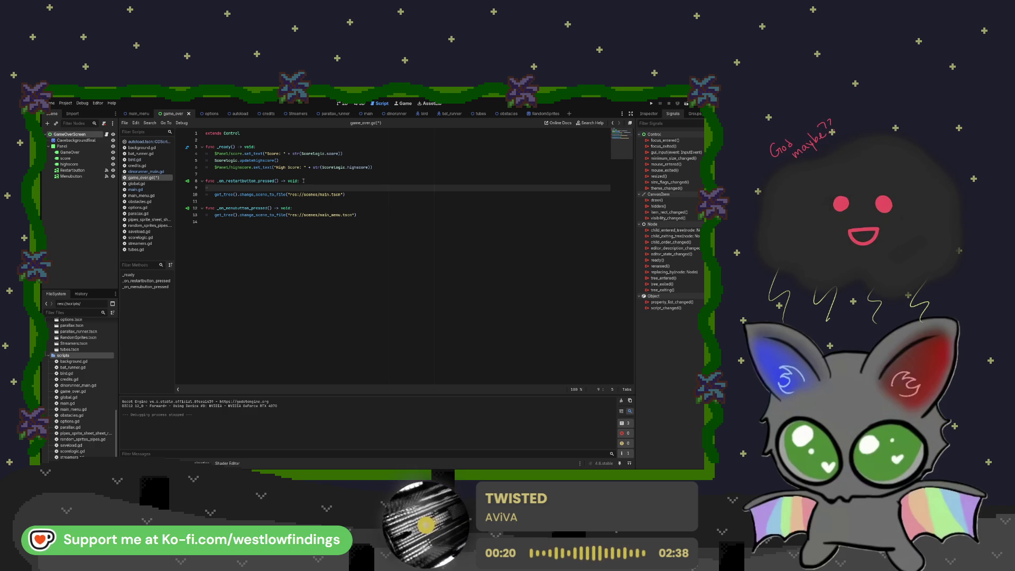
type("Scorelo")
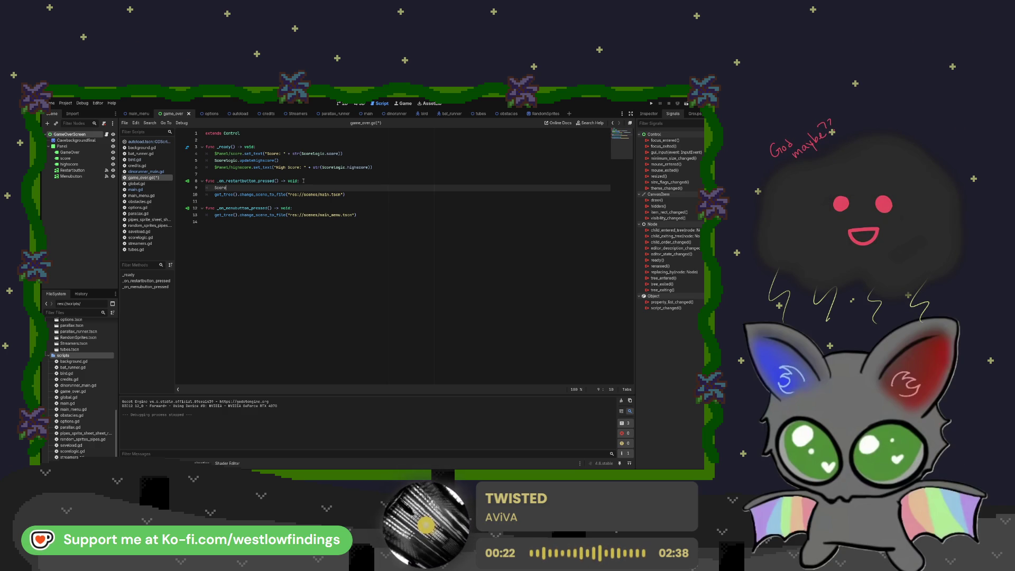
type("gic.scor")
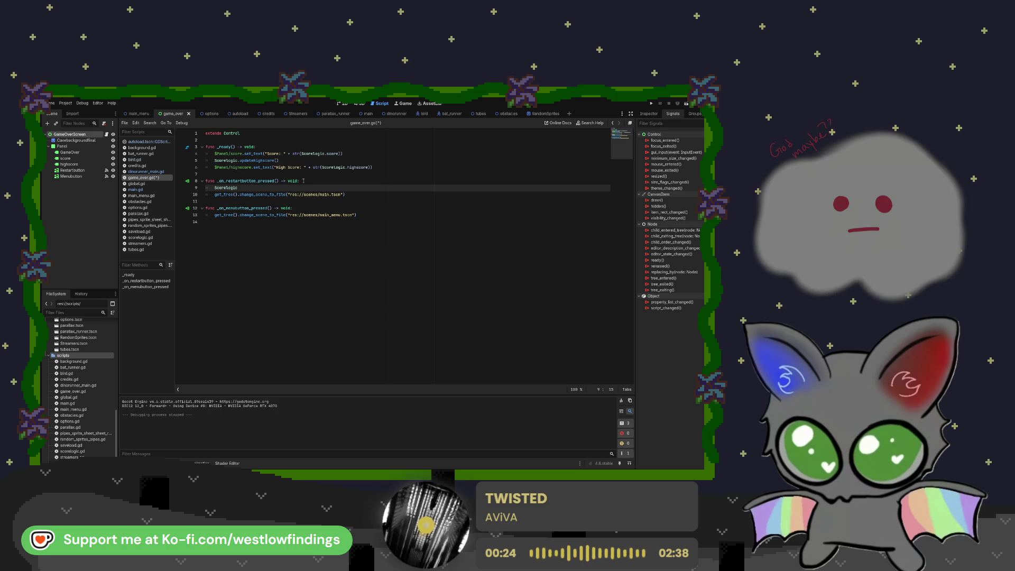
type("e = 0")
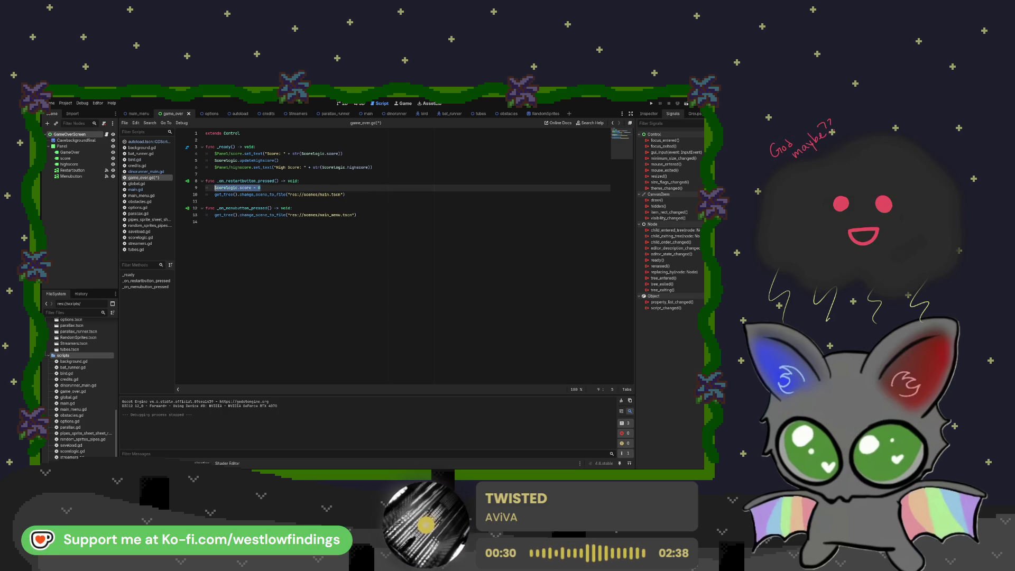
Step: Add the same score reset to the main-menu handler and run the game
left_click(297, 208)
key("Return")
type("ScoreLogic.score = 0")
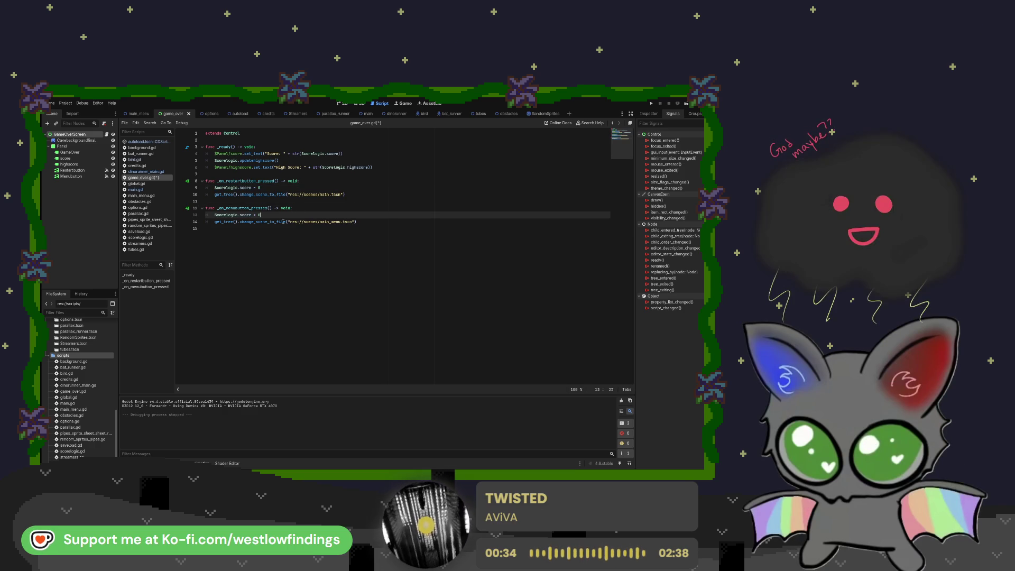
left_click(651, 105)
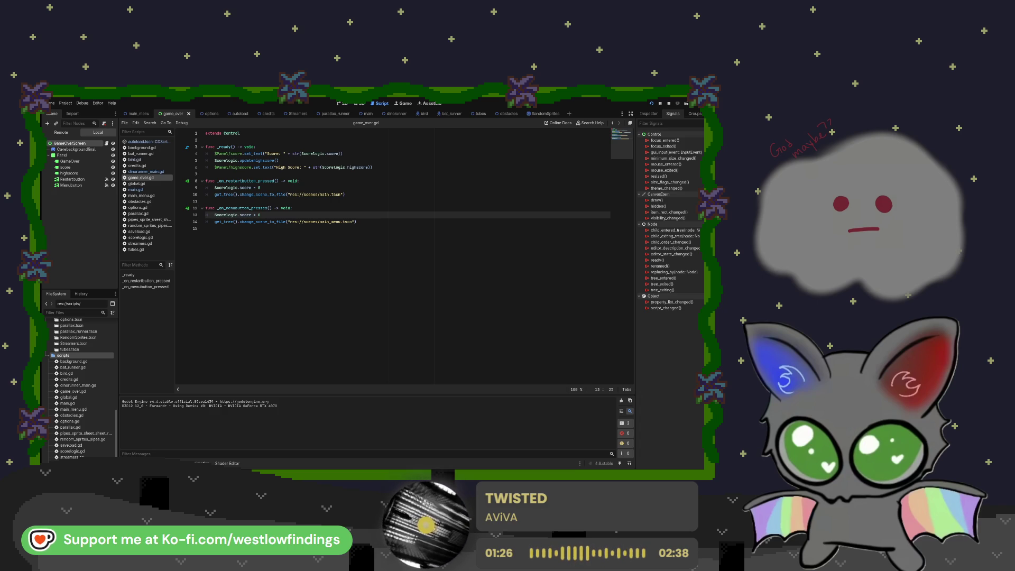
Step: Stop the running game after testing the score reset
key("F8")
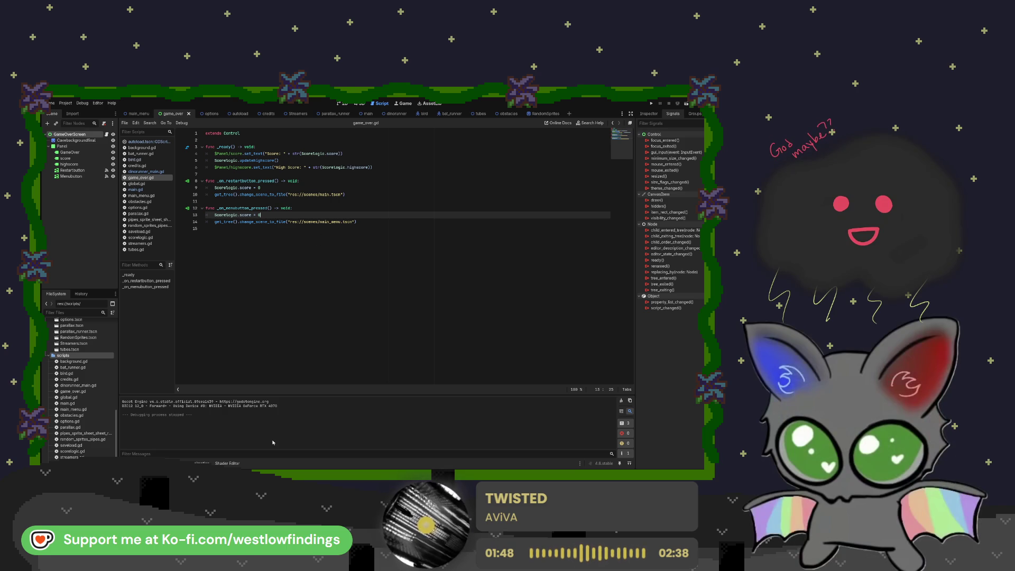
Step: Review the debugger's errors and stack trace, then return to the Game Over scene layout
left_click(153, 464)
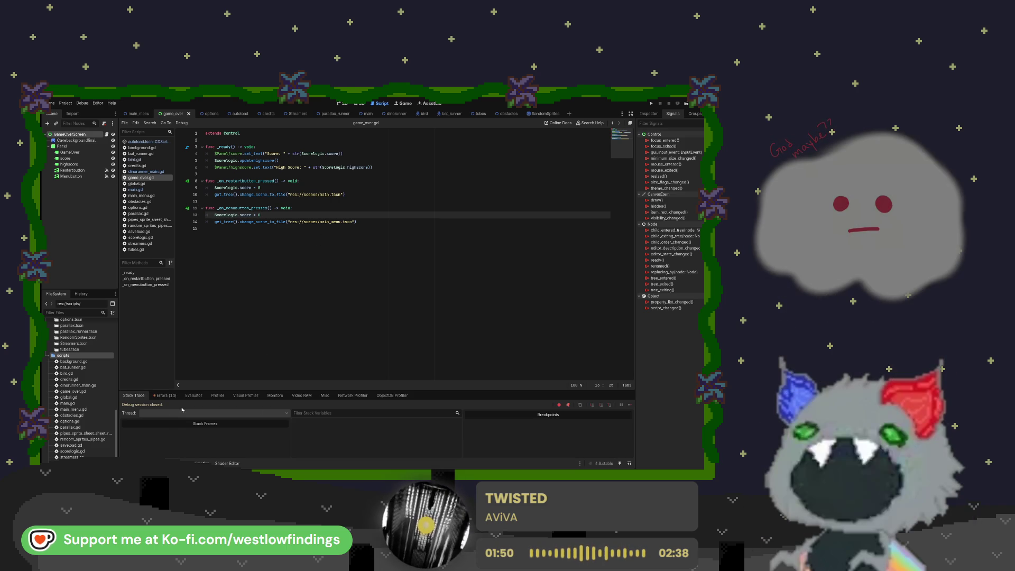
left_click(164, 396)
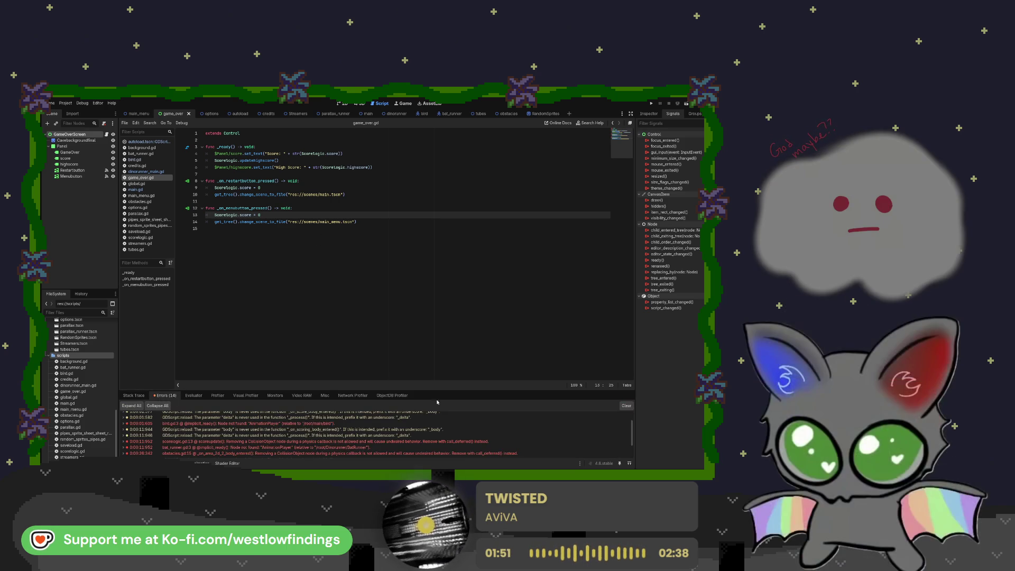
left_click(134, 396)
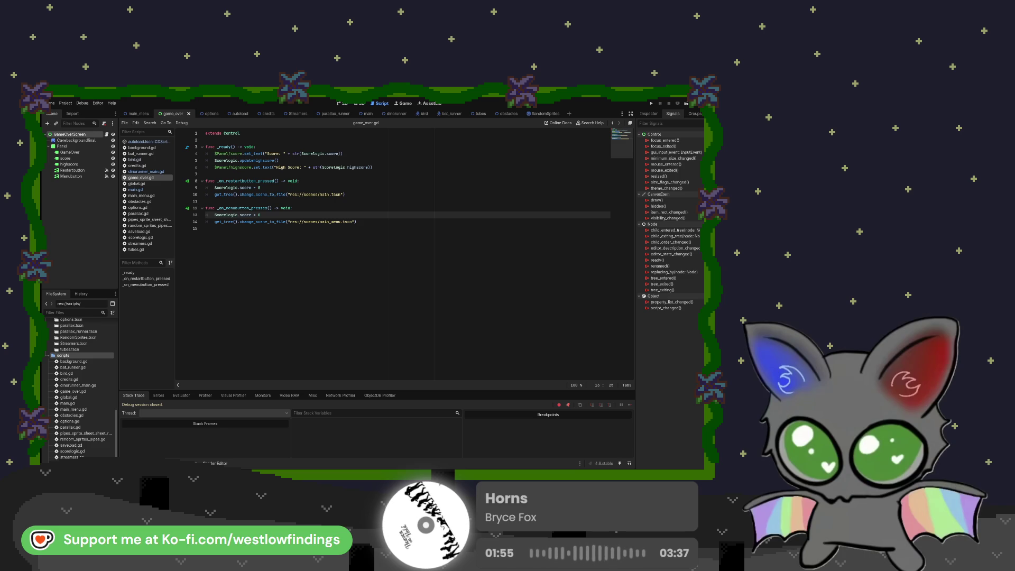
key("Down")
key("Down")
left_click(342, 104)
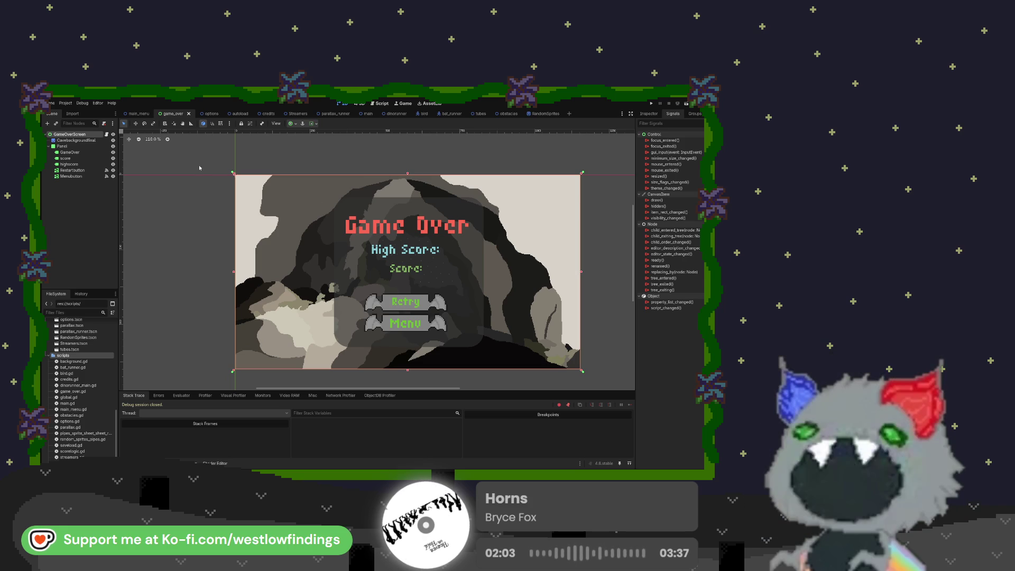
Step: Switch to the options scene and paste a new Label node into it
left_click(139, 113)
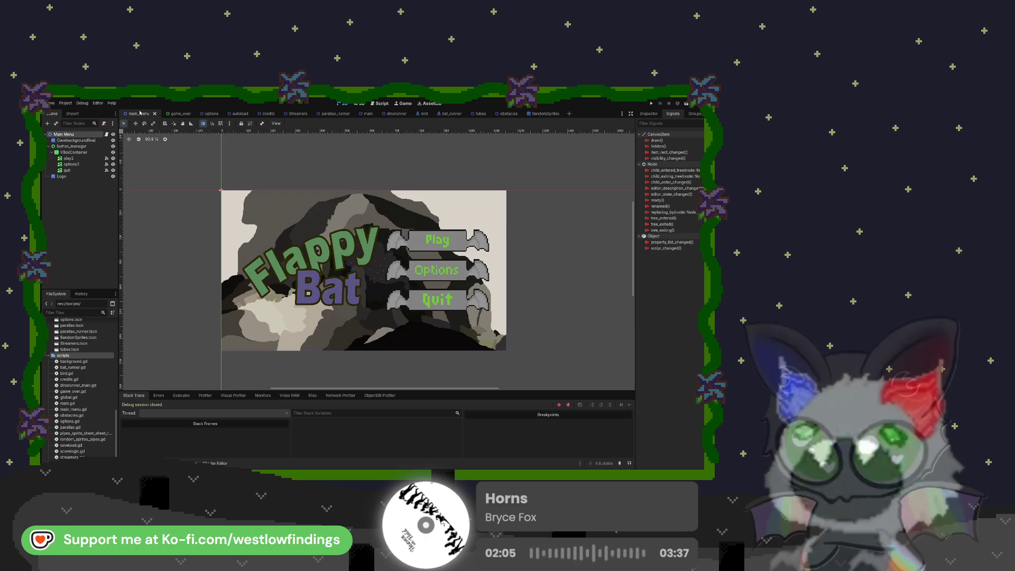
left_click(185, 114)
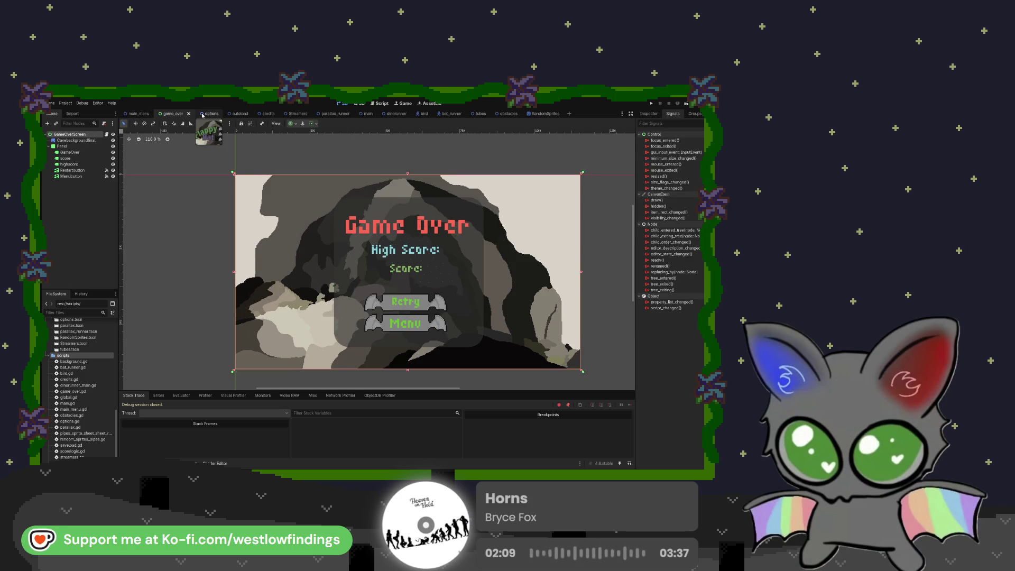
left_click(203, 114)
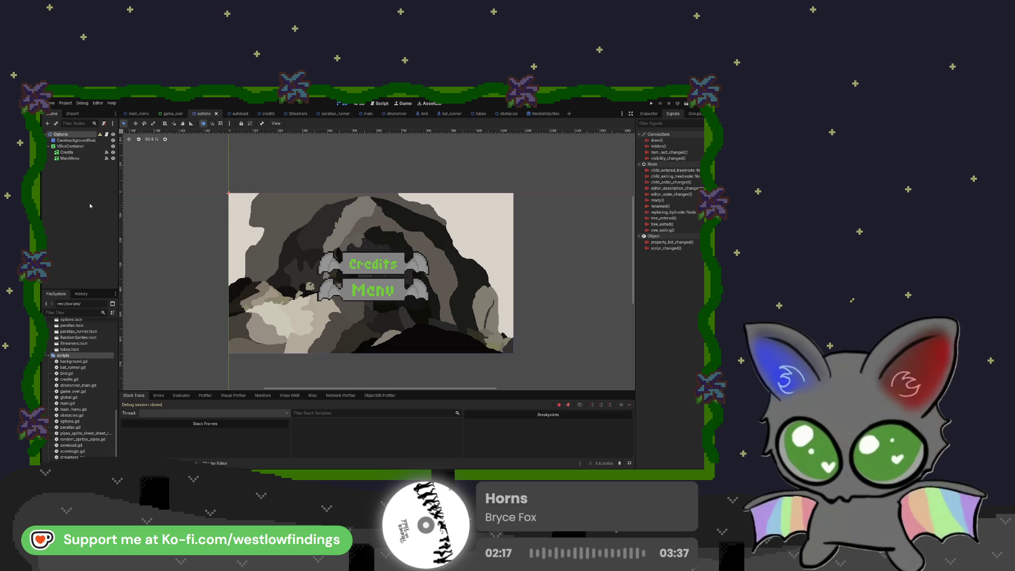
key("ctrl+v")
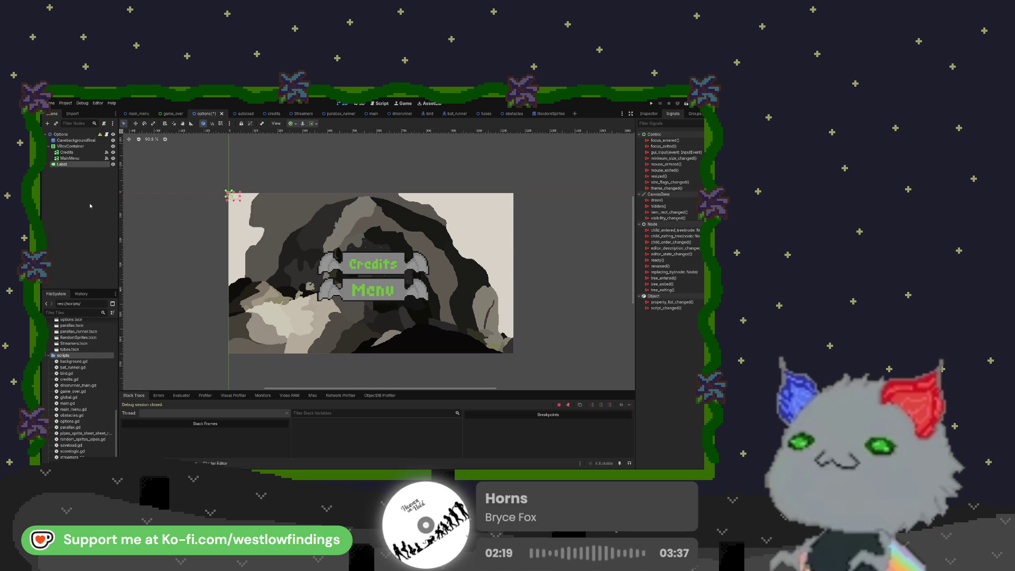
Step: Set the label text to 'More options coming in the future post VJAM 2025' and create new LabelSettings
left_click(649, 113)
left_click(664, 176)
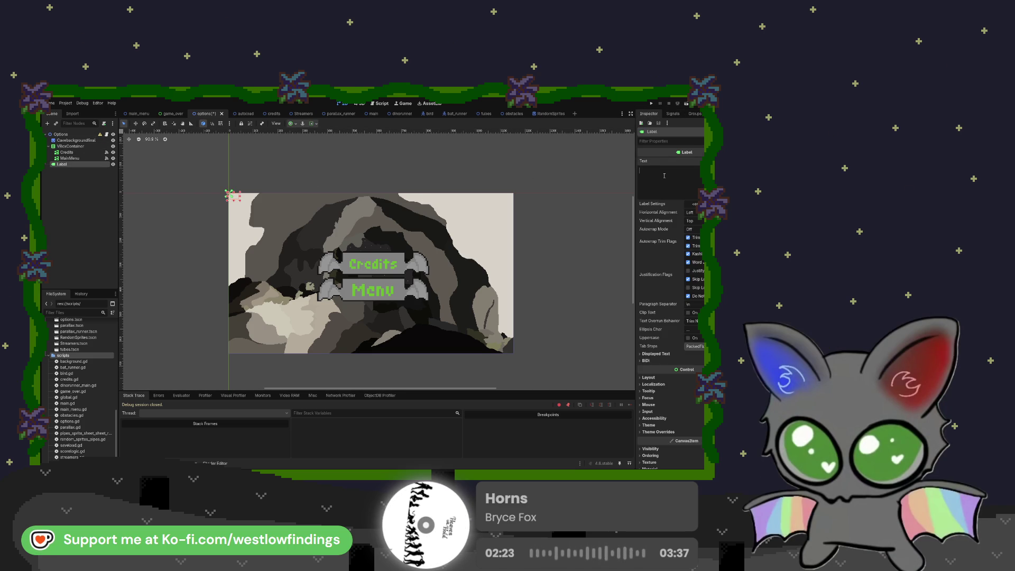
type("More ")
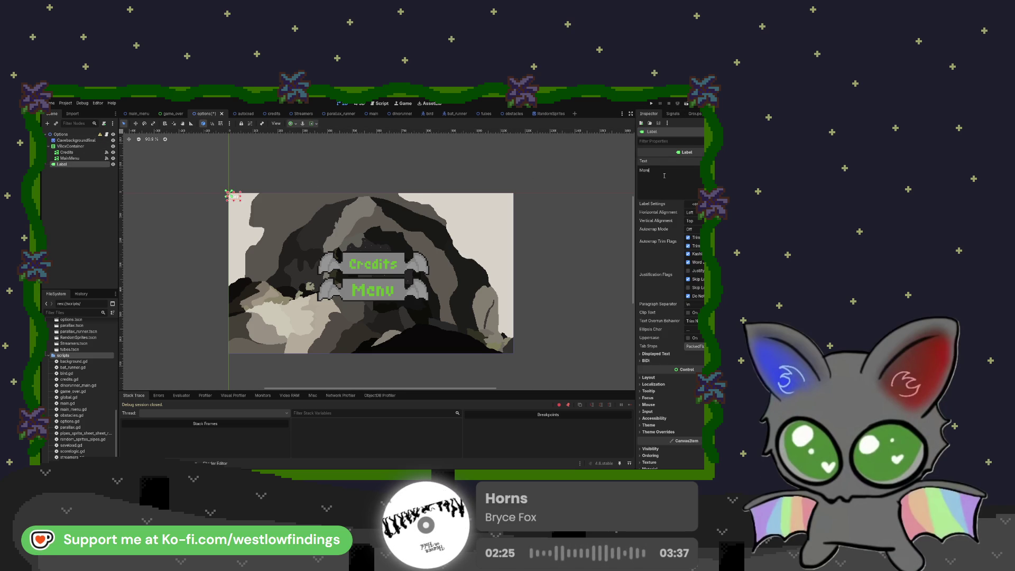
type("options coming in the future")
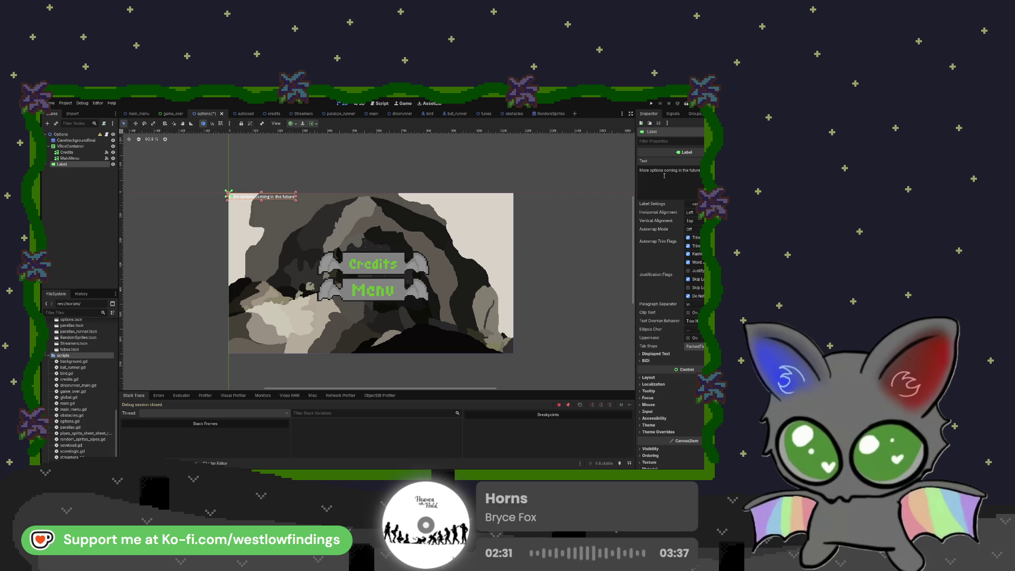
type(" post")
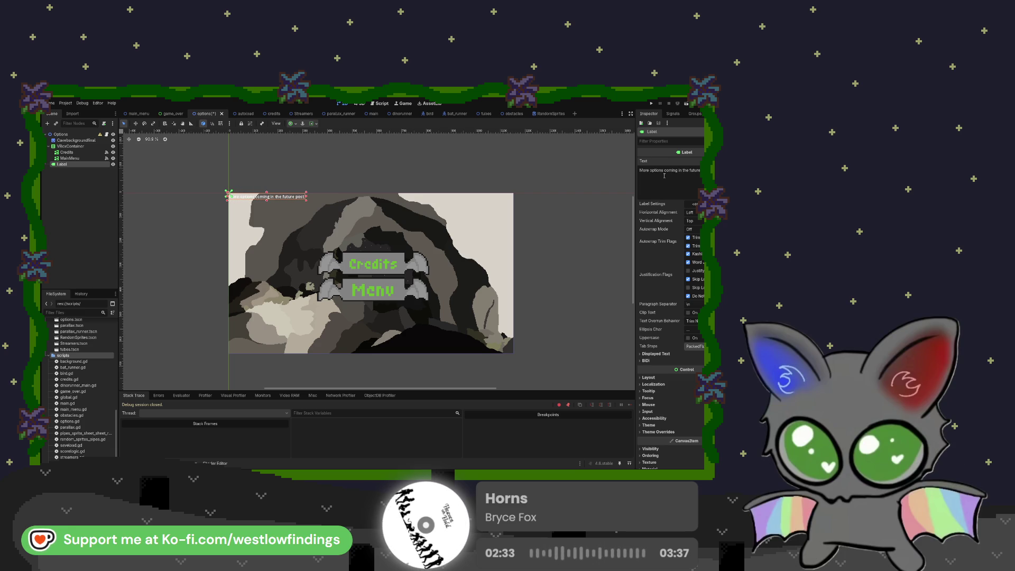
type(" VJAM 2025")
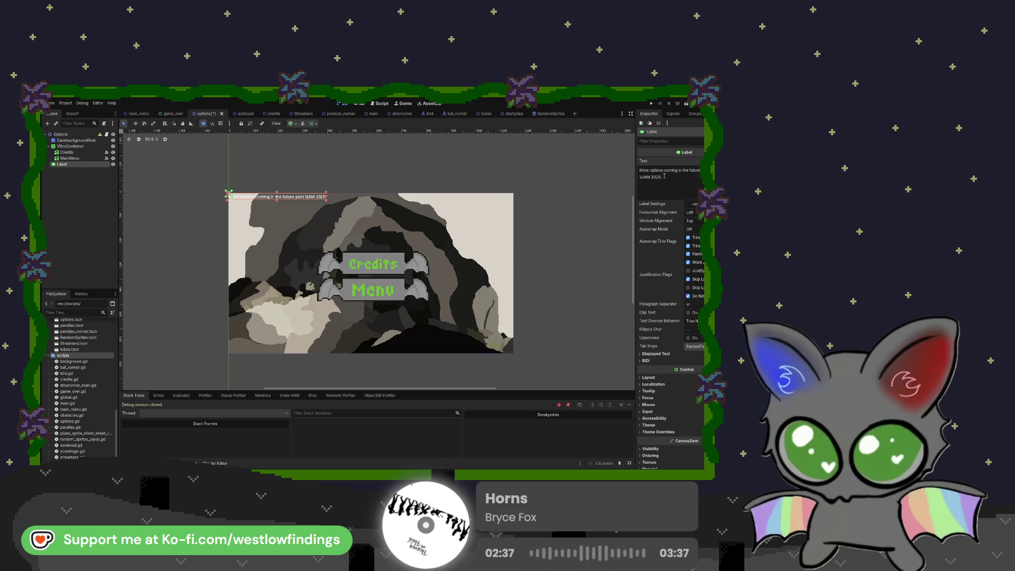
scroll(86, 366, "down", 1)
scroll(86, 365, "up", 8)
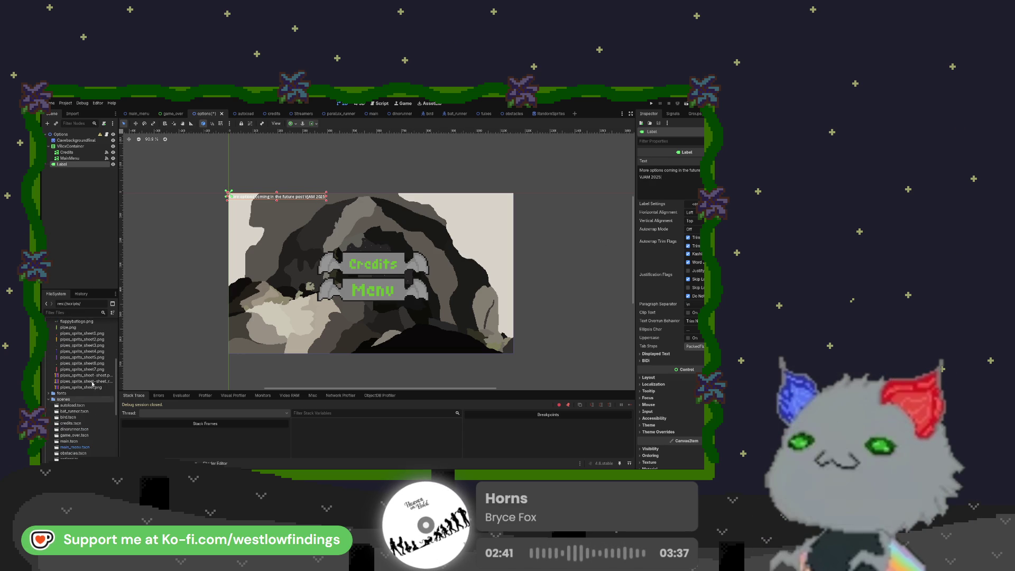
left_click(79, 399)
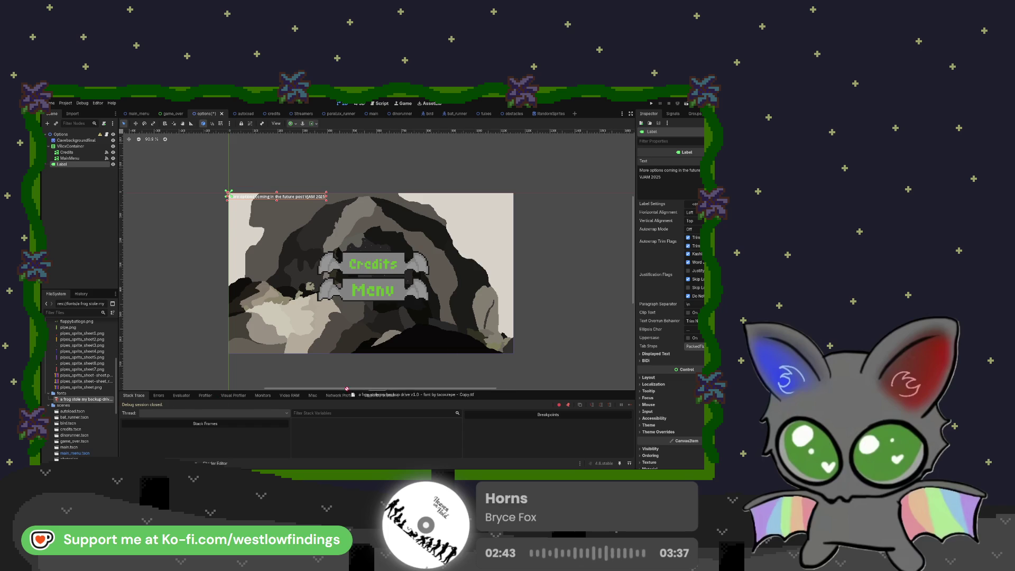
left_click(694, 203)
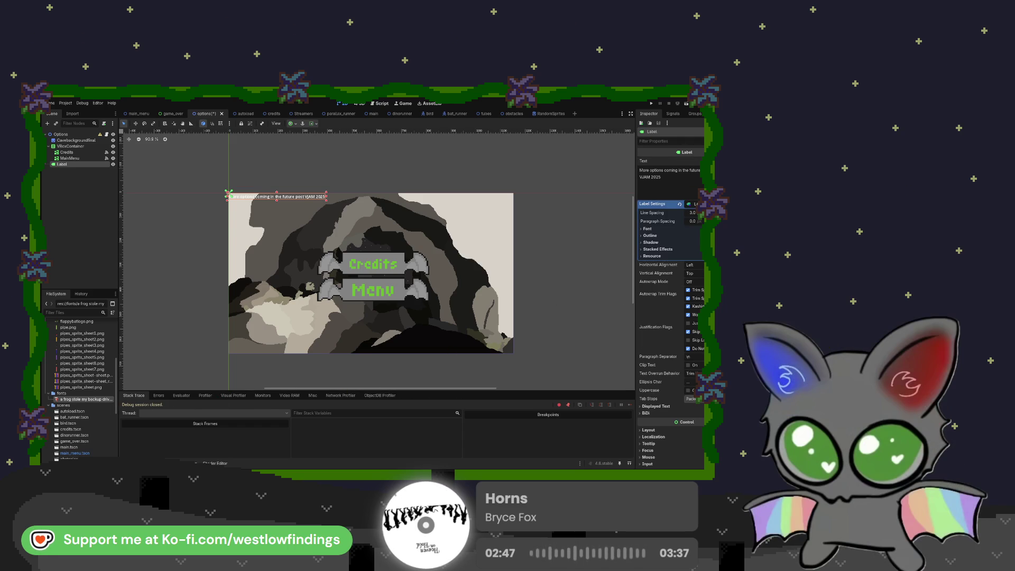
Step: Give the label settings the pixel font at size 38
left_click(649, 228)
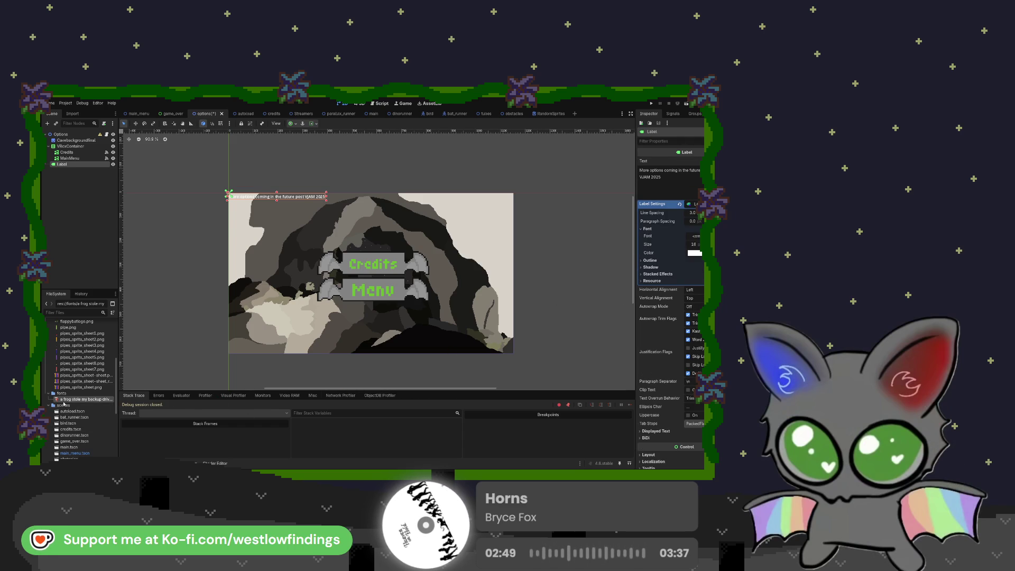
mouse_move(536, 390)
left_mouse_down()
mouse_move(685, 237)
mouse_move(728, 254)
left_mouse_up()
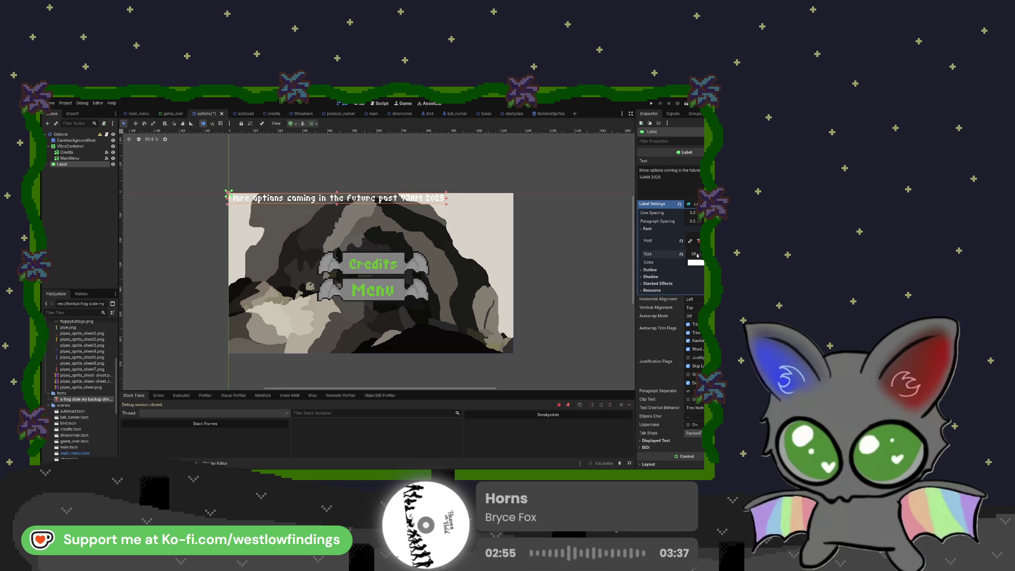
mouse_move(385, 199)
left_mouse_down()
mouse_move(408, 268)
mouse_move(408, 329)
mouse_move(411, 313)
left_mouse_up()
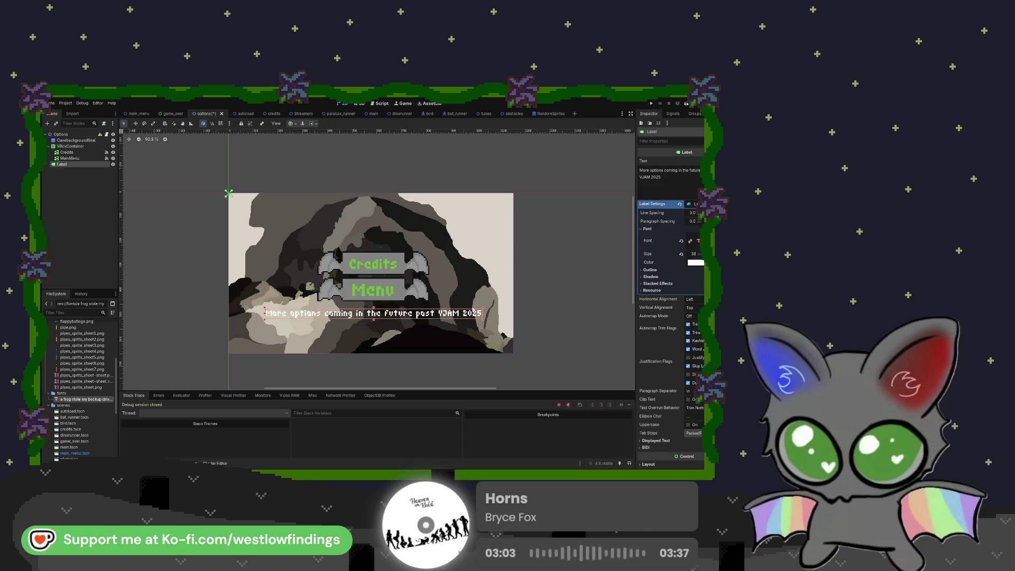
Step: Color the label text bright green and move it above the Credits button
left_click_drag(689, 369, 735, 369)
left_click(672, 341)
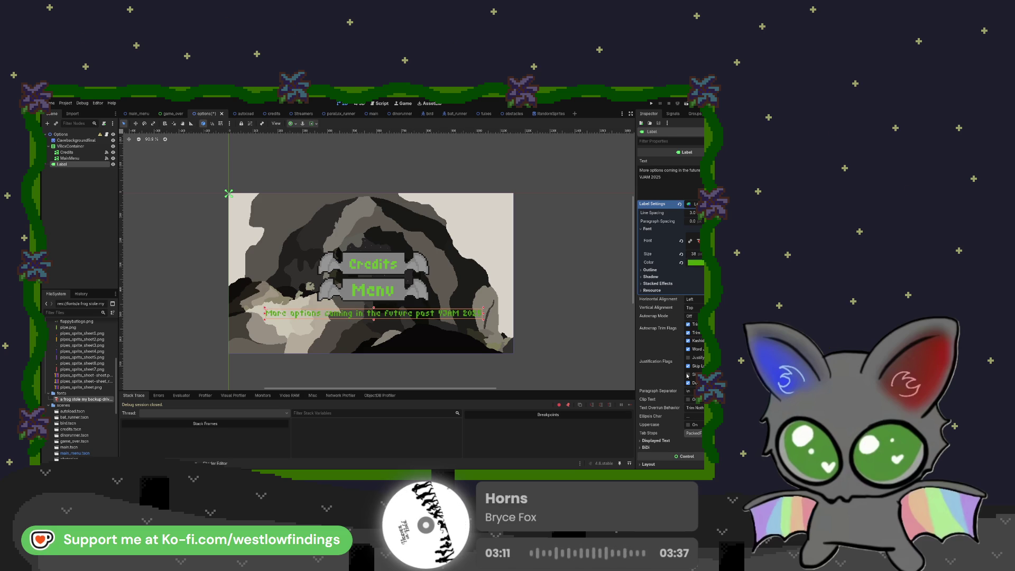
left_click_drag(683, 386, 688, 373)
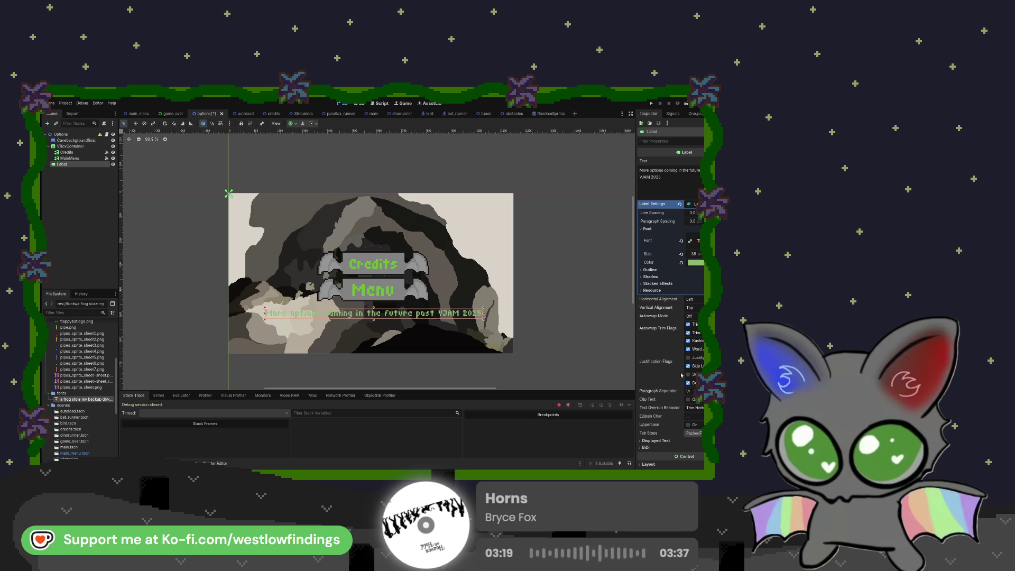
left_click_drag(680, 376, 687, 366)
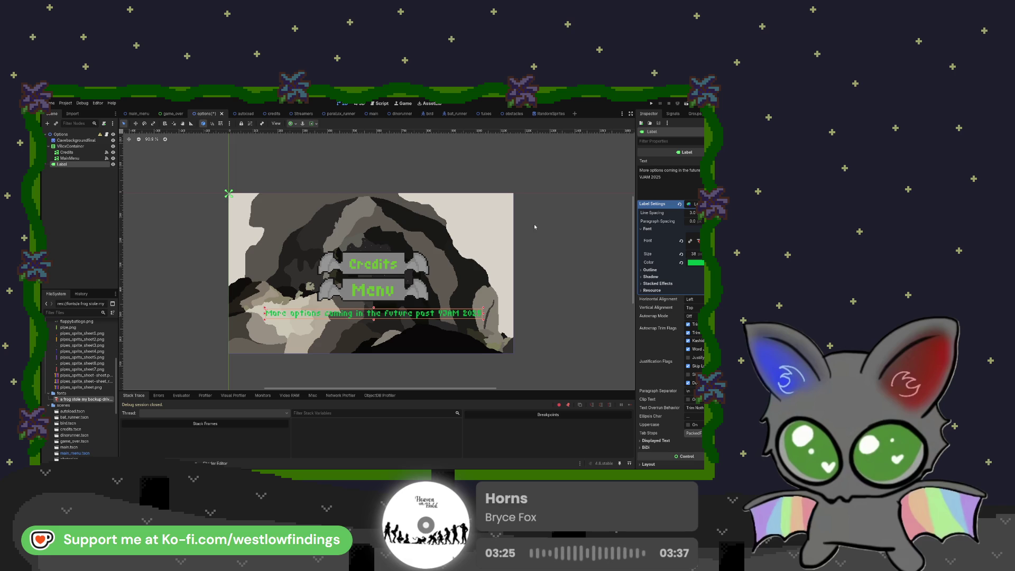
left_click_drag(402, 313, 401, 224)
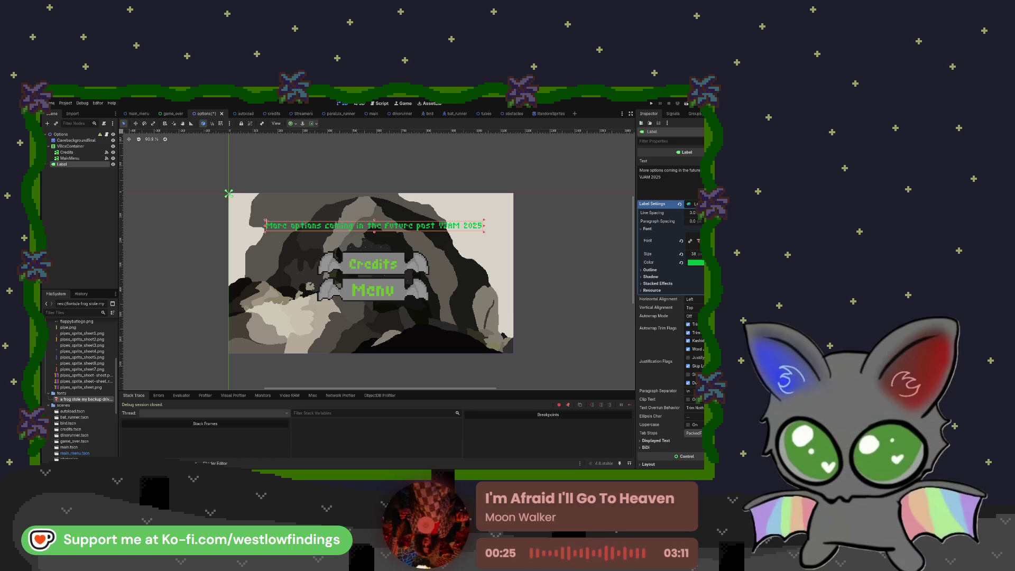
Step: Nudge the options label down so it sits just above the Credits button
key("w")
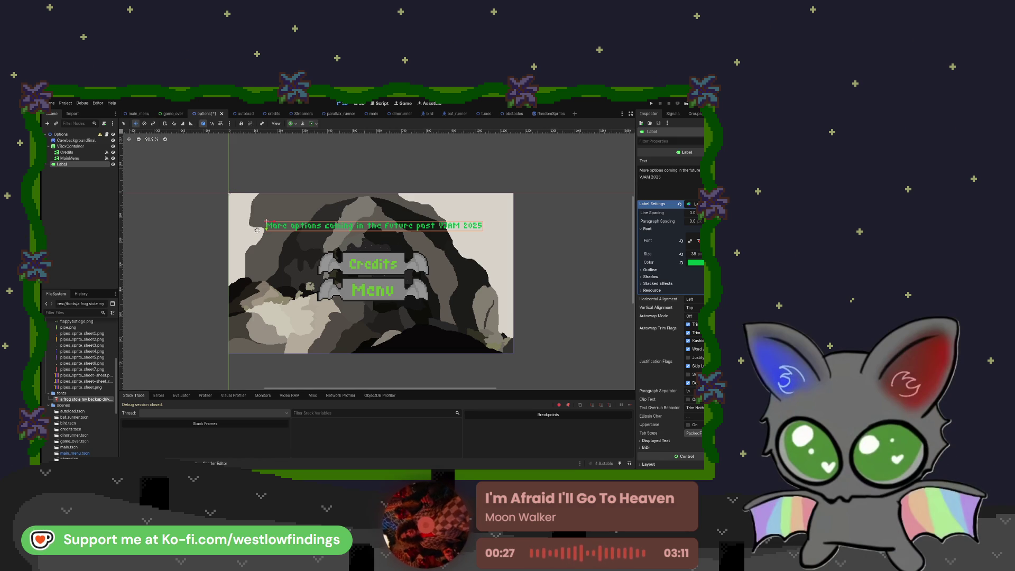
left_click_drag(266, 229, 266, 242)
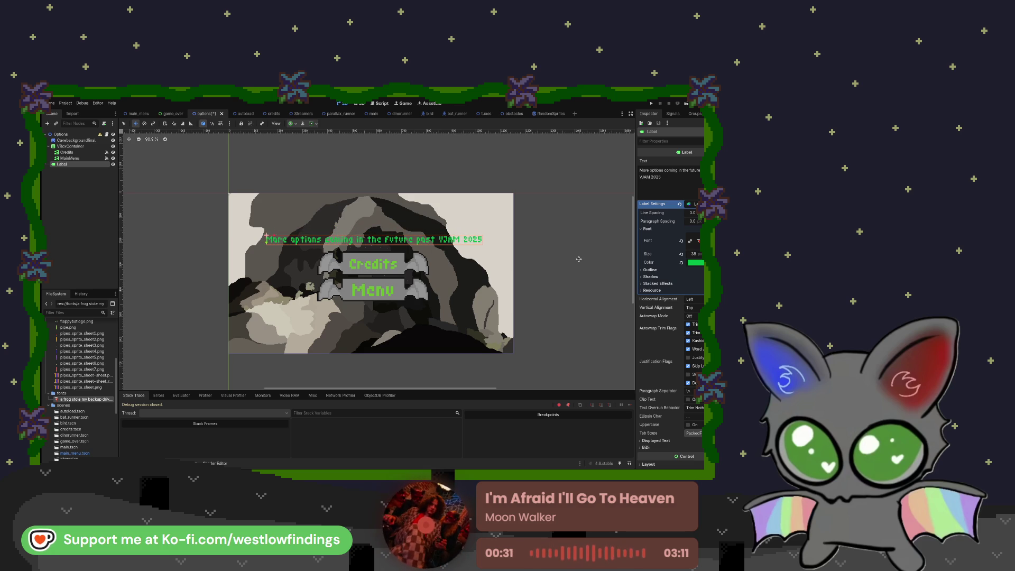
key("q")
left_click(364, 208)
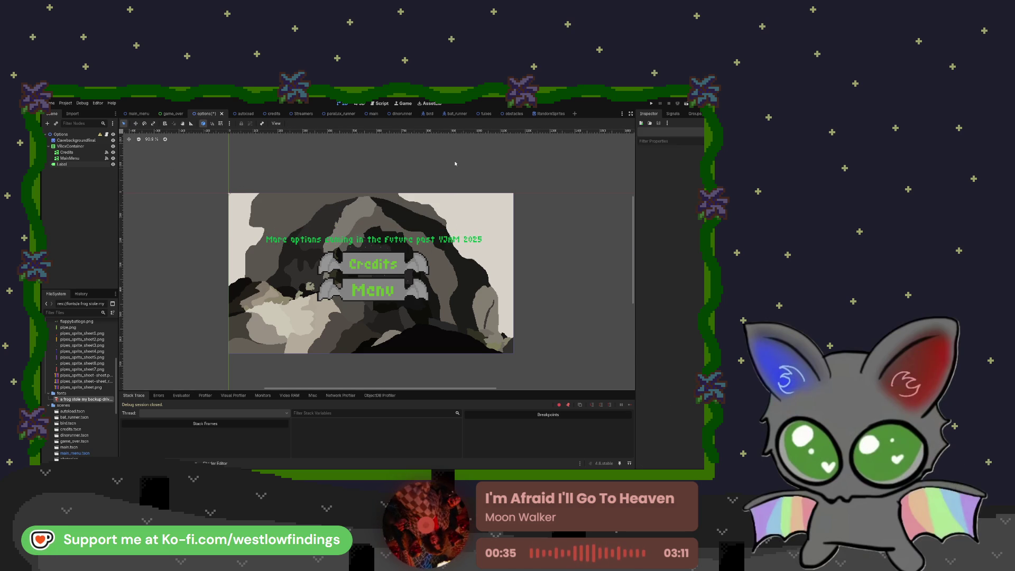
Step: In the credits scene, add a 'Game Dev/Artist' line under WestlowFindings
left_click(271, 114)
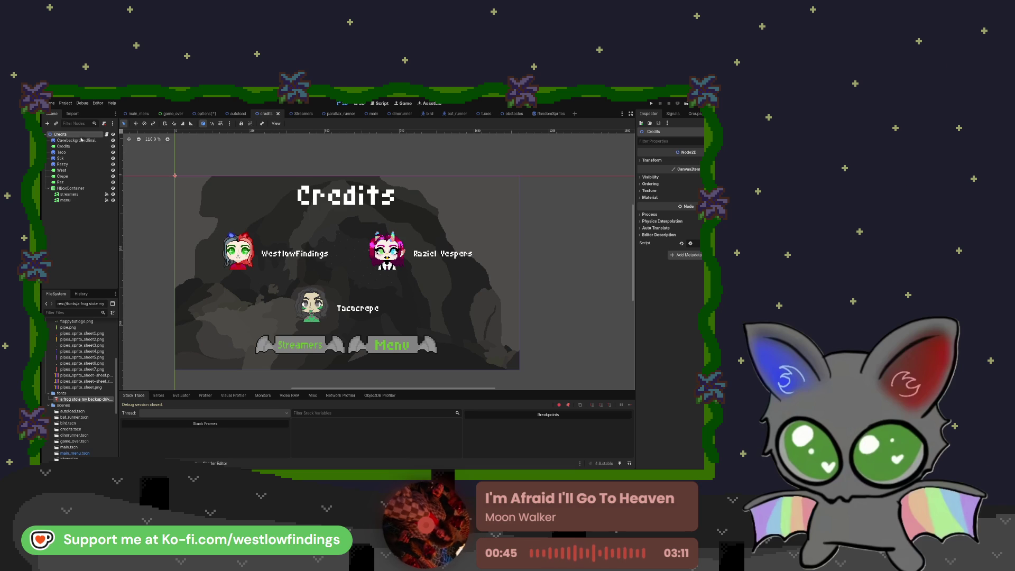
left_click(80, 172)
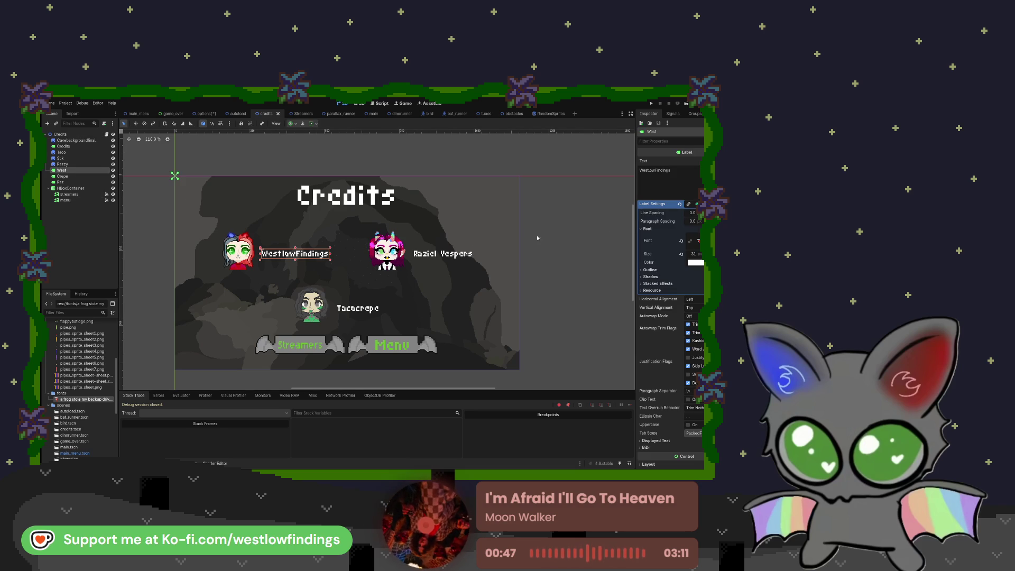
left_click(675, 170)
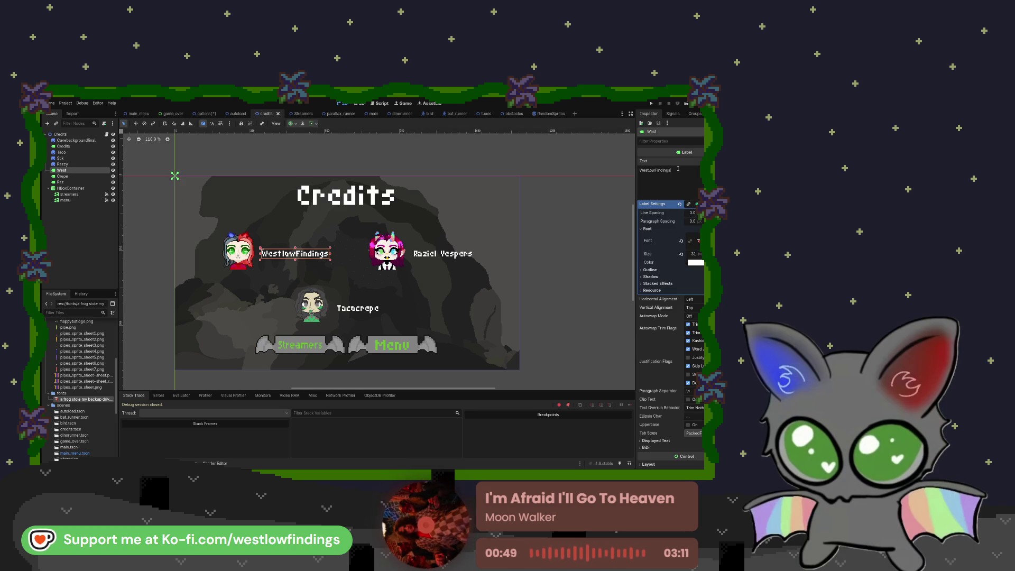
key("Return")
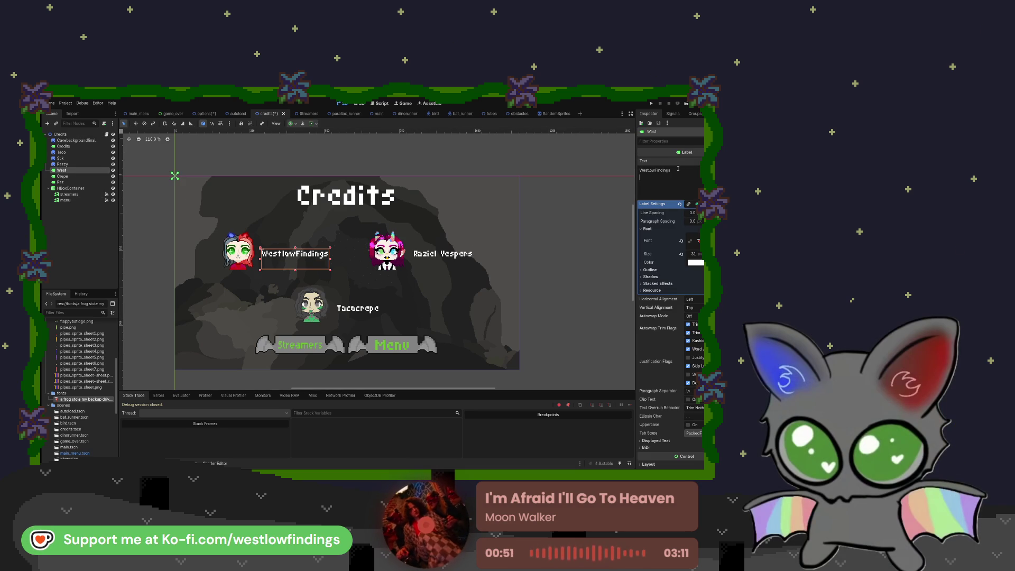
type("Game D")
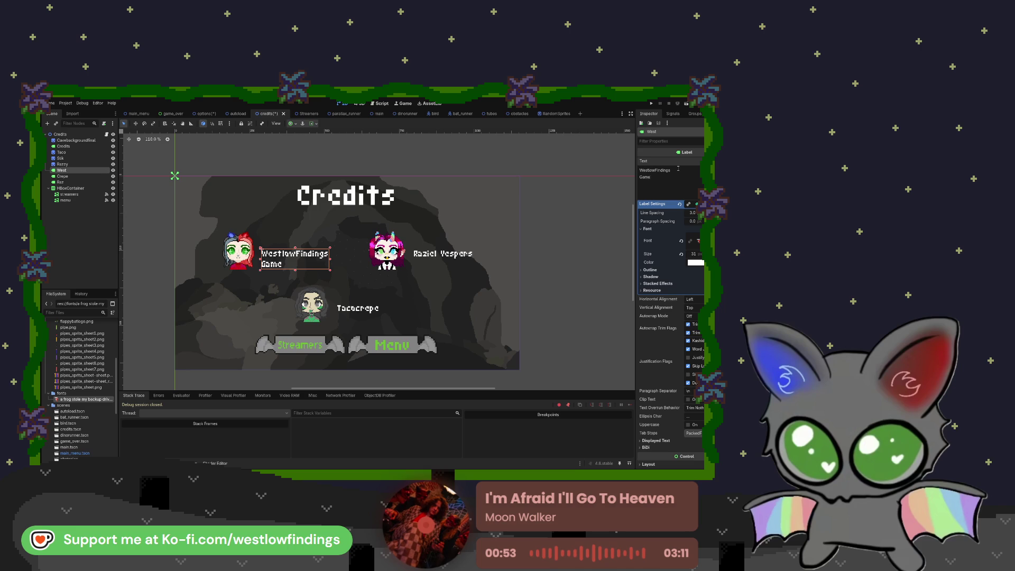
type("ev")
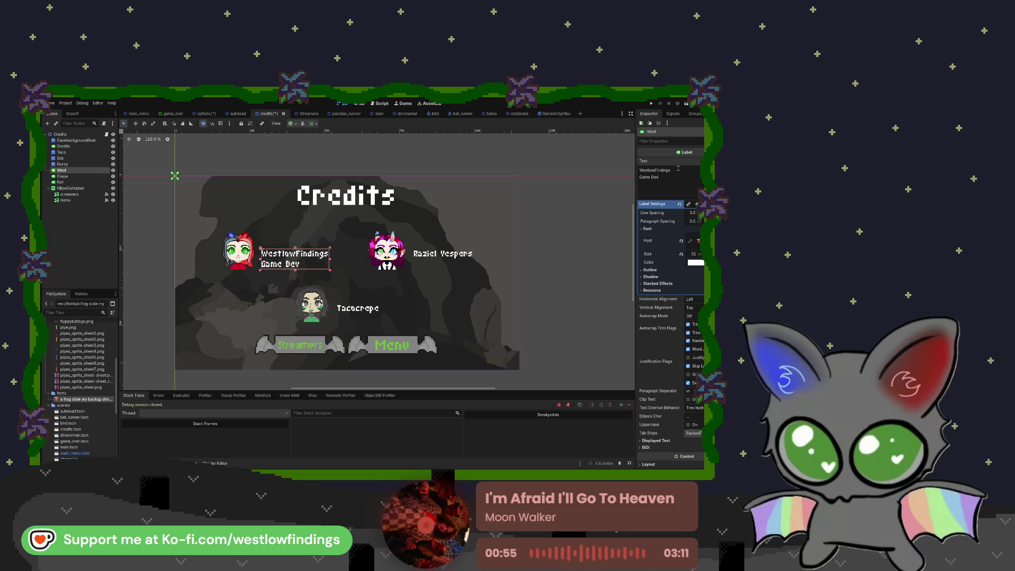
left_click(443, 254)
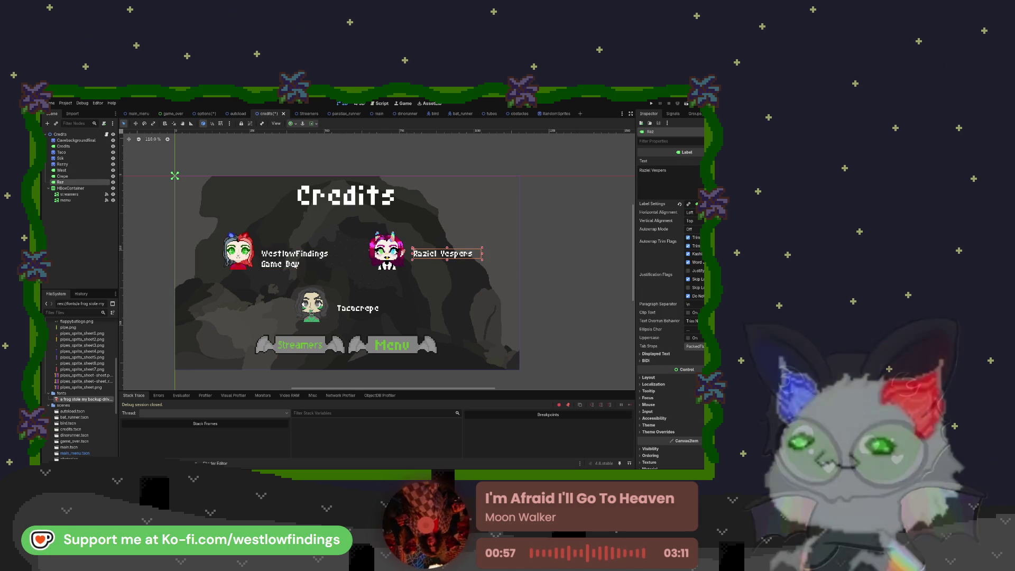
left_click(294, 258)
left_click(666, 177)
type("/Artis")
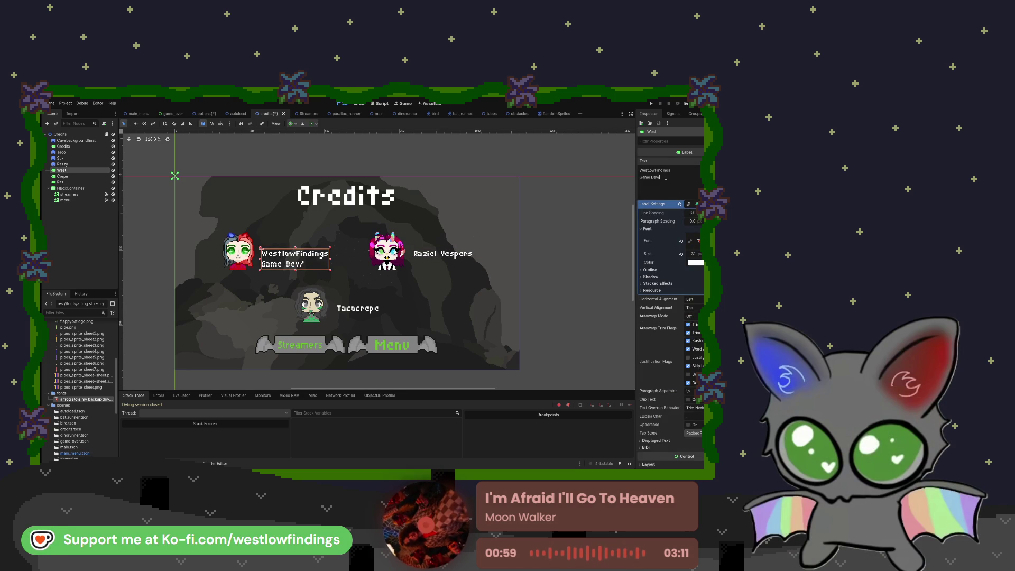
type("t")
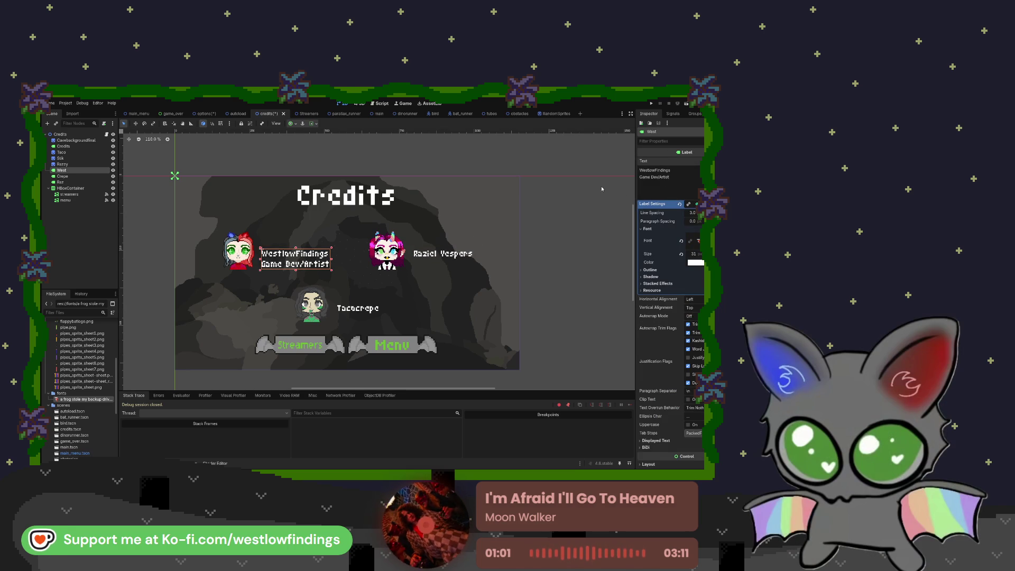
Step: Add a 'Lead Artist' role line under Raziel Vespers
left_click(442, 254)
left_click(688, 169)
key("Return")
type("ad Artist")
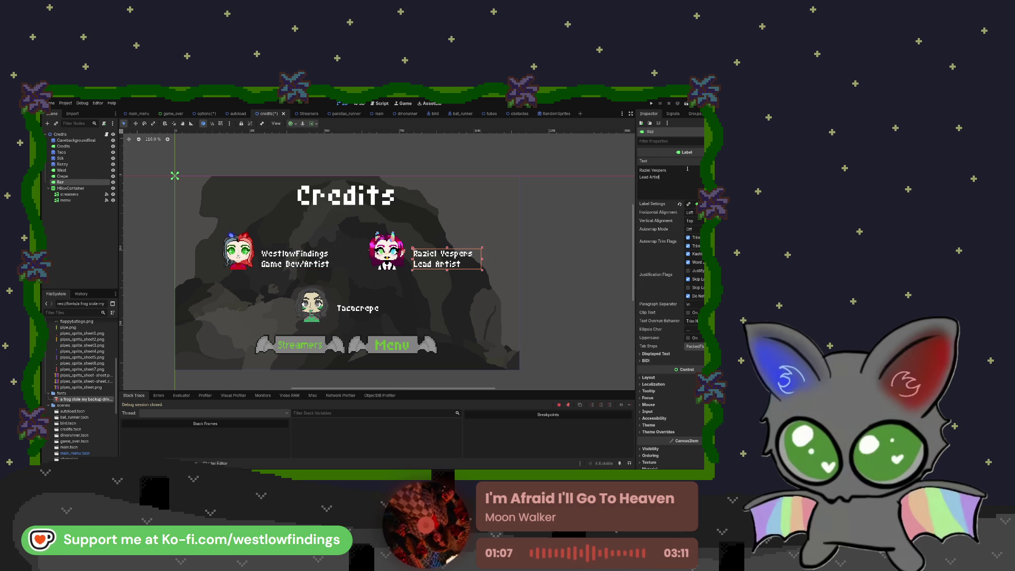
Step: Change the Tacocrepe credit to 'ttv/Tacocrepe' with a 'Font Artist' line
left_click(358, 308)
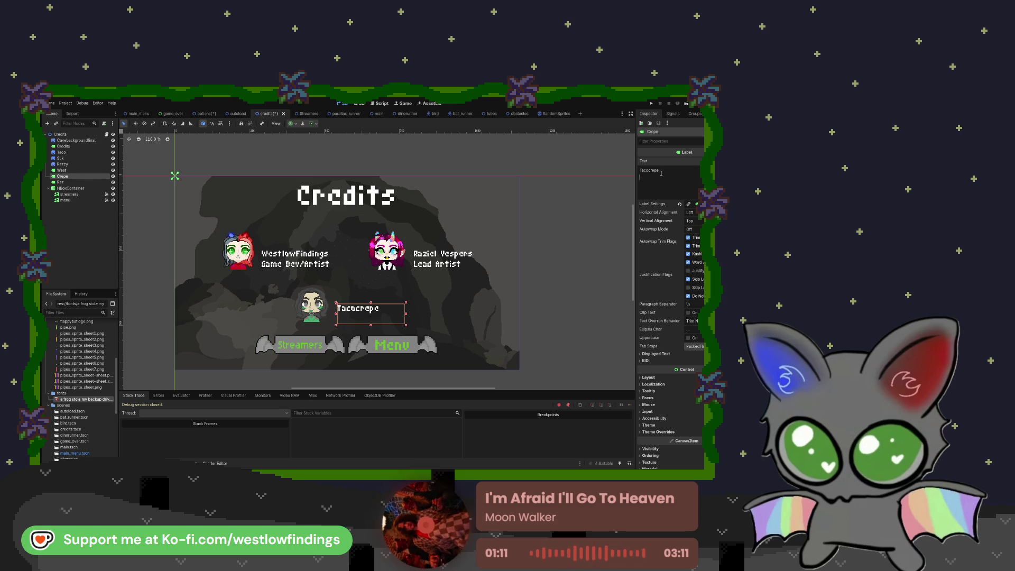
type("ont")
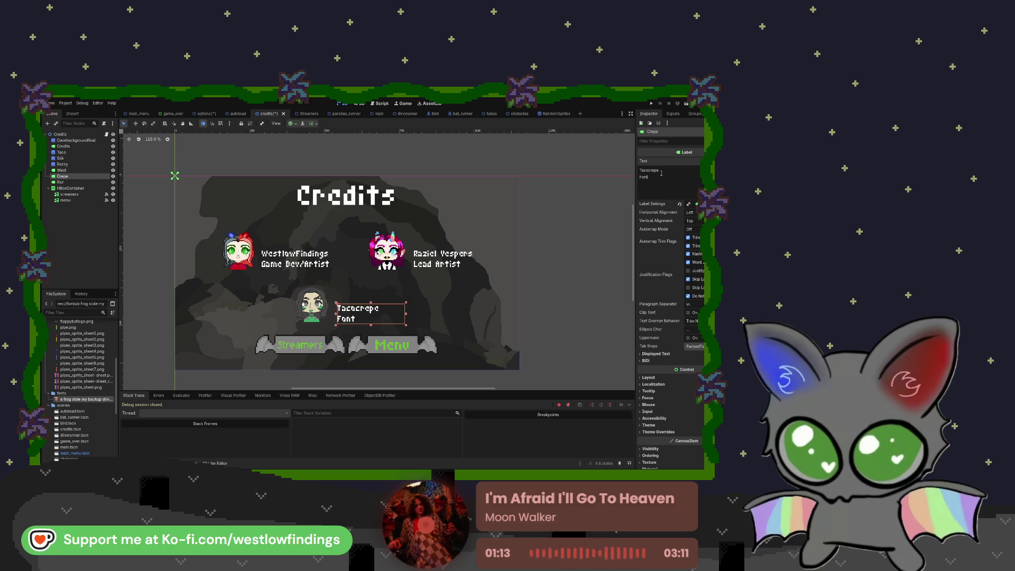
type(" Artist")
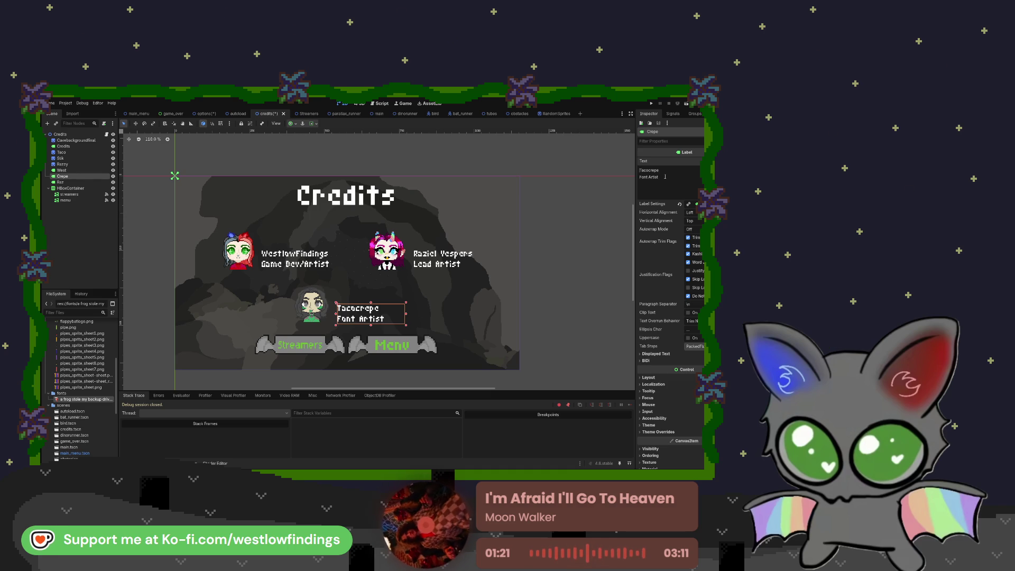
type("ttv/")
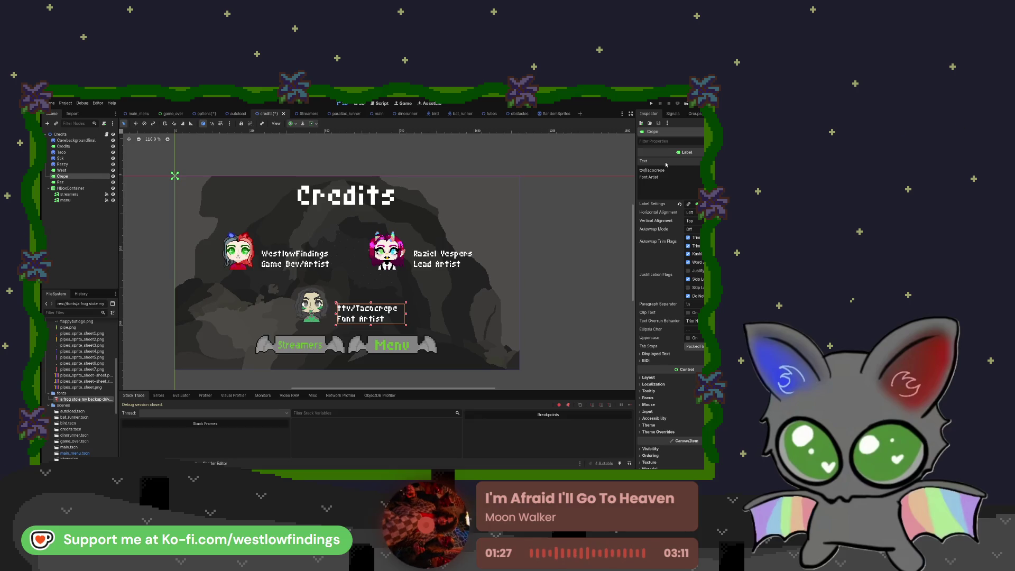
left_click(562, 261)
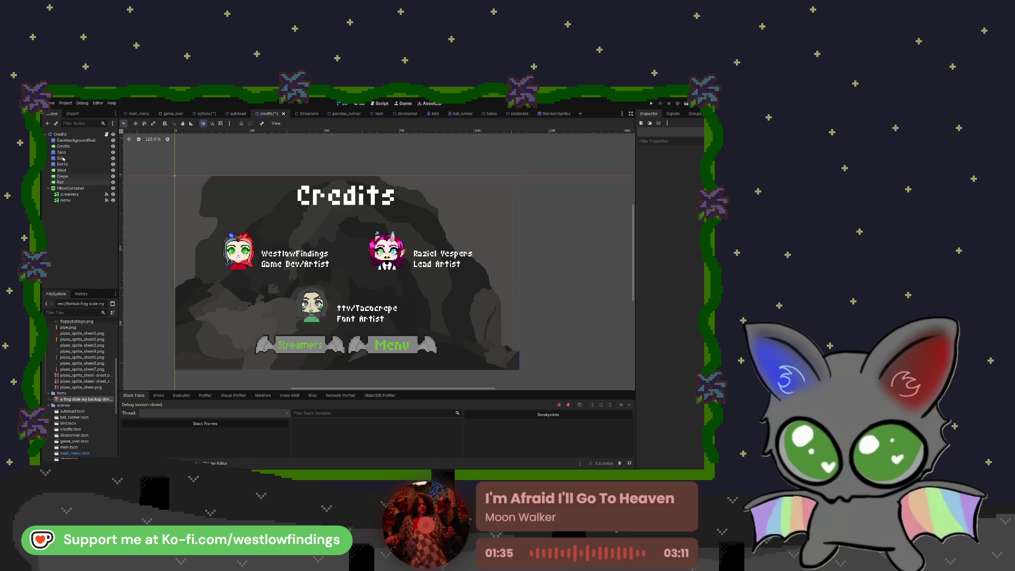
Step: Add a TextureButton under Credits with taco.png as Normal texture, deleting the old Taco sprite
left_click(82, 152)
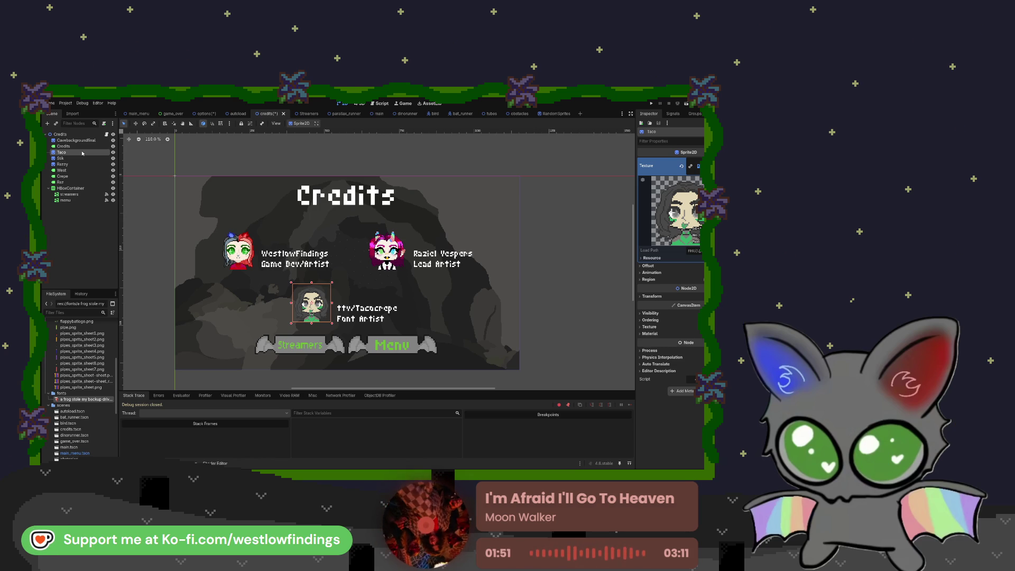
key("ctrl+v")
left_click_drag(82, 153, 78, 135)
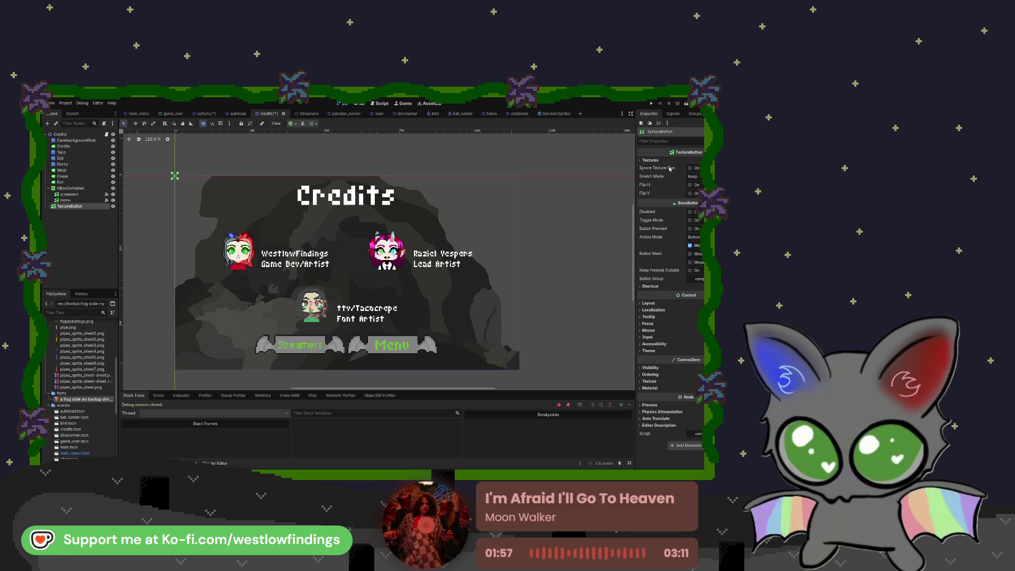
left_click(647, 161)
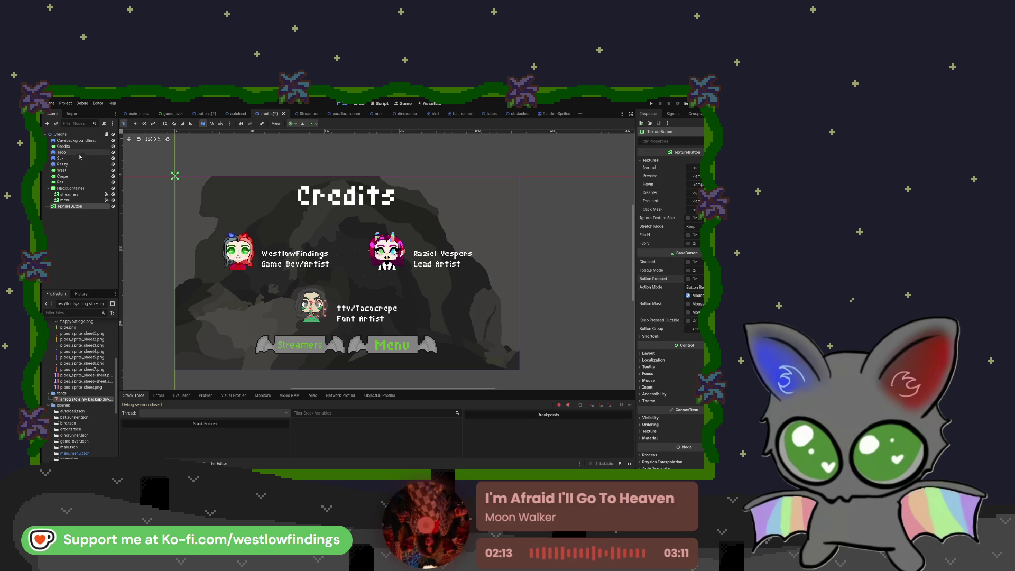
scroll(79, 401, "up", 8)
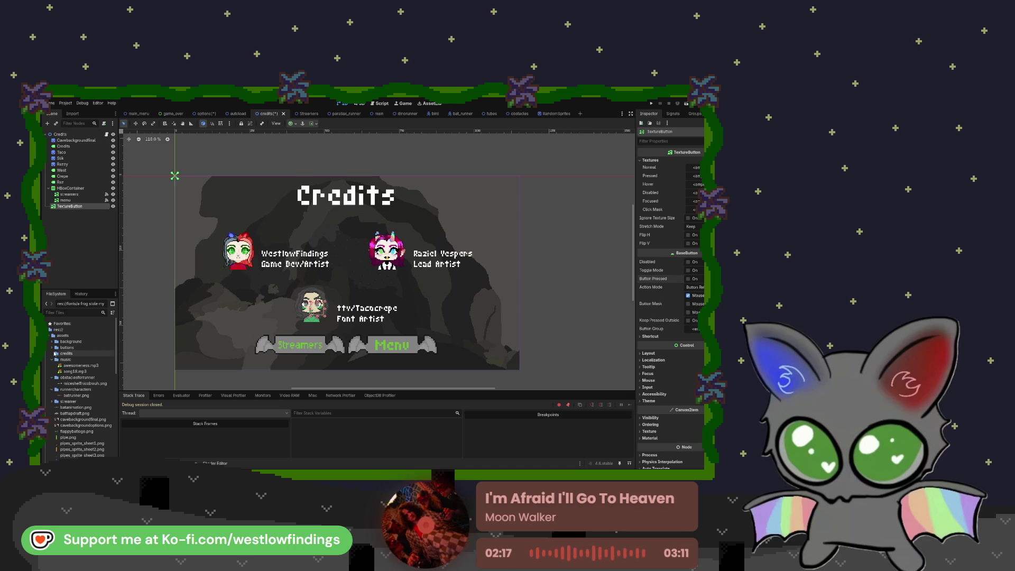
left_click(52, 402)
mouse_move(71, 413)
left_mouse_down()
mouse_move(113, 239)
mouse_move(600, 288)
mouse_move(686, 243)
mouse_move(650, 160)
mouse_move(694, 167)
left_mouse_up()
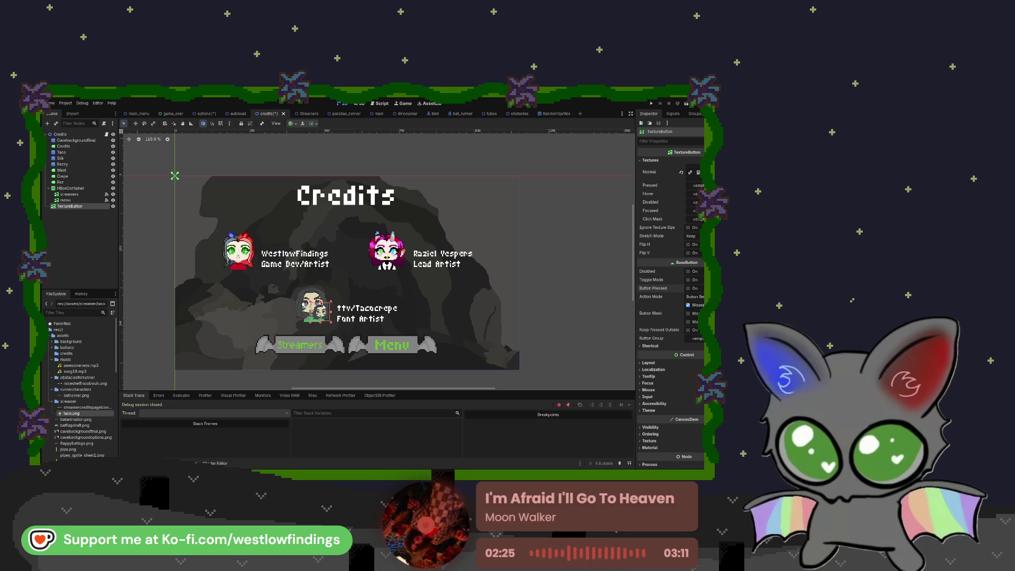
left_click(79, 152)
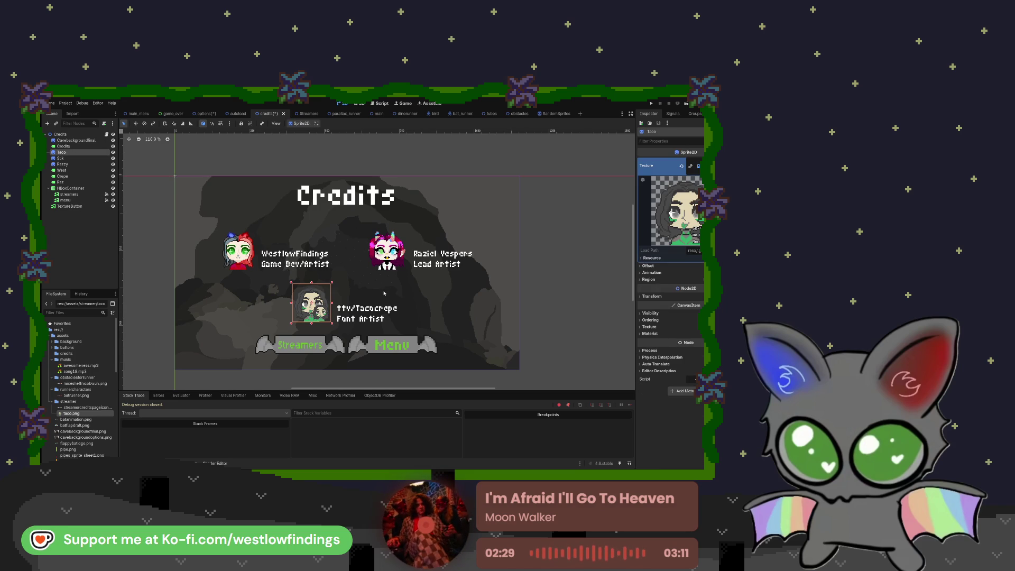
key("Delete")
Step: Scale and position the taco button to portrait size beside the ttv/Tacocrepe credit
left_click(88, 202)
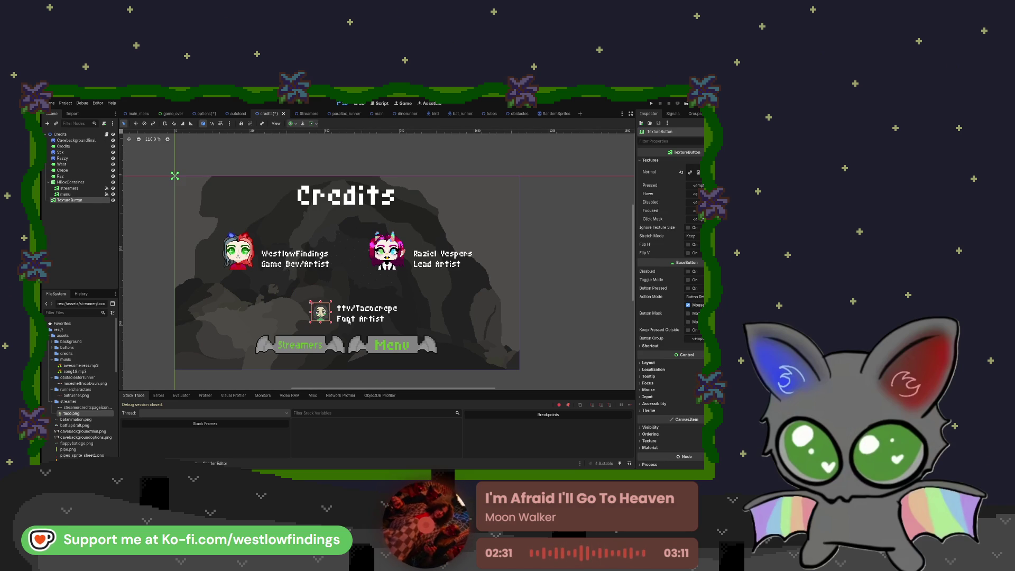
key("s")
mouse_move(314, 313)
left_mouse_down()
mouse_move(211, 254)
mouse_move(222, 259)
left_mouse_up()
key("Escape")
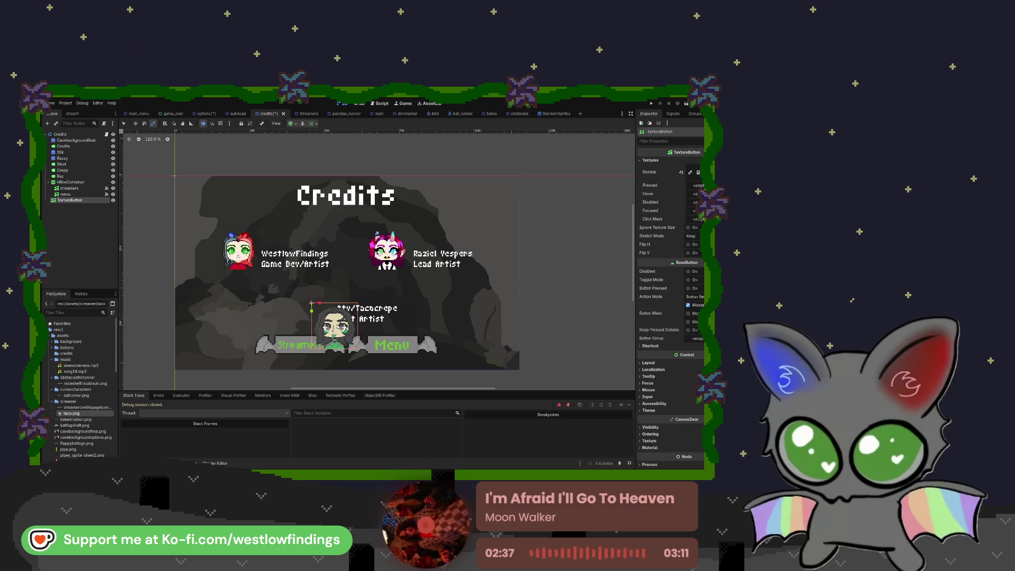
key("w")
left_click_drag(332, 325, 235, 253)
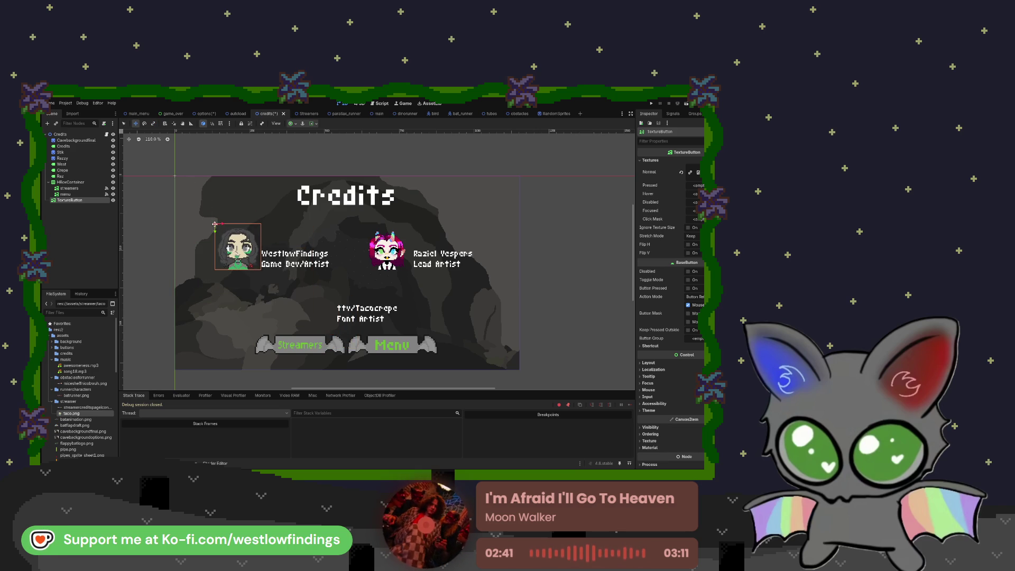
key("s")
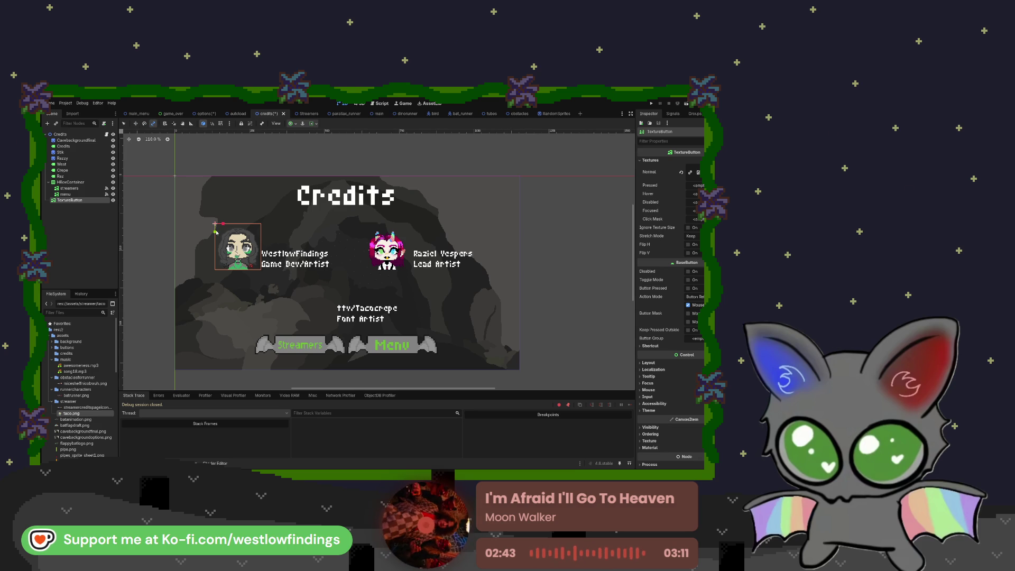
left_click_drag(215, 233, 300, 306)
key("w")
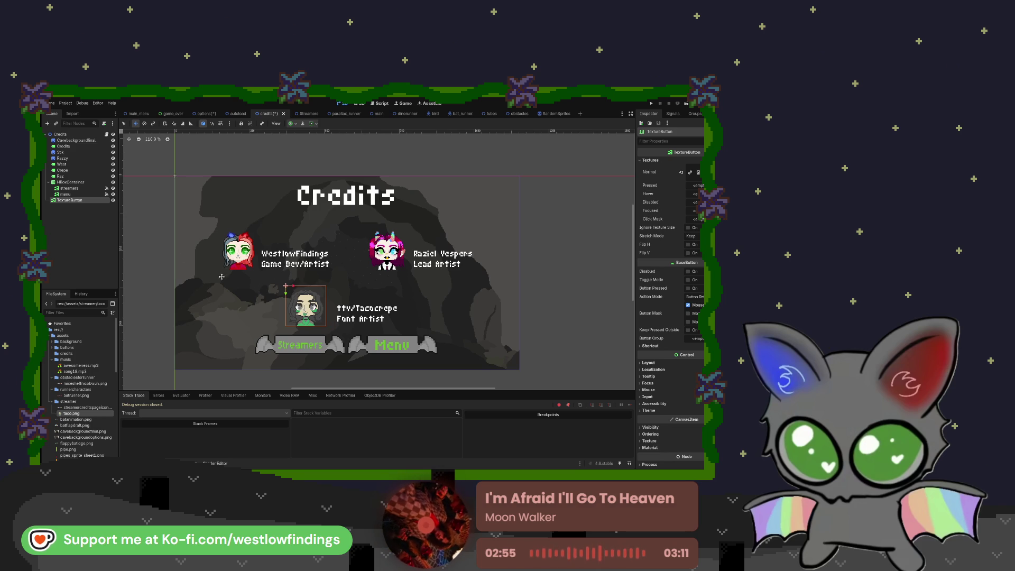
key("q")
left_click(169, 170)
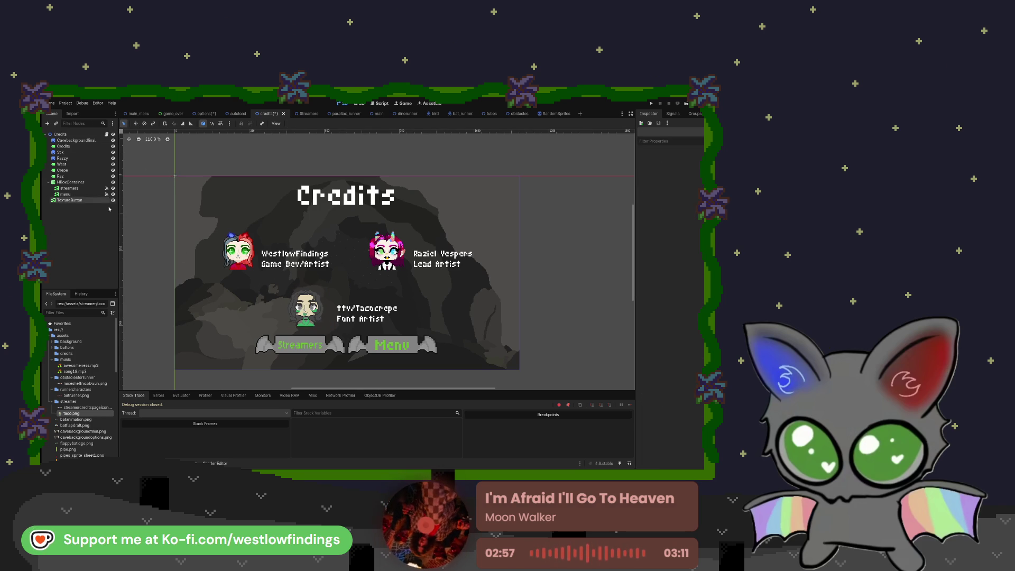
left_click(76, 201)
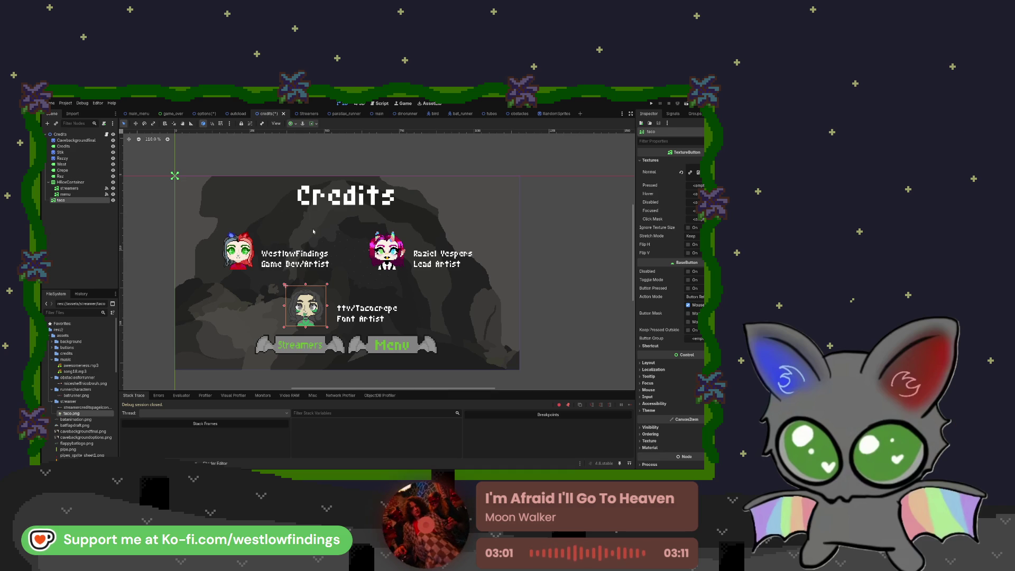
left_click(107, 135)
Step: Connect the taco button's pressed() signal to credits.gd as _on_taco_pressed, removing the pass line
left_click(249, 255)
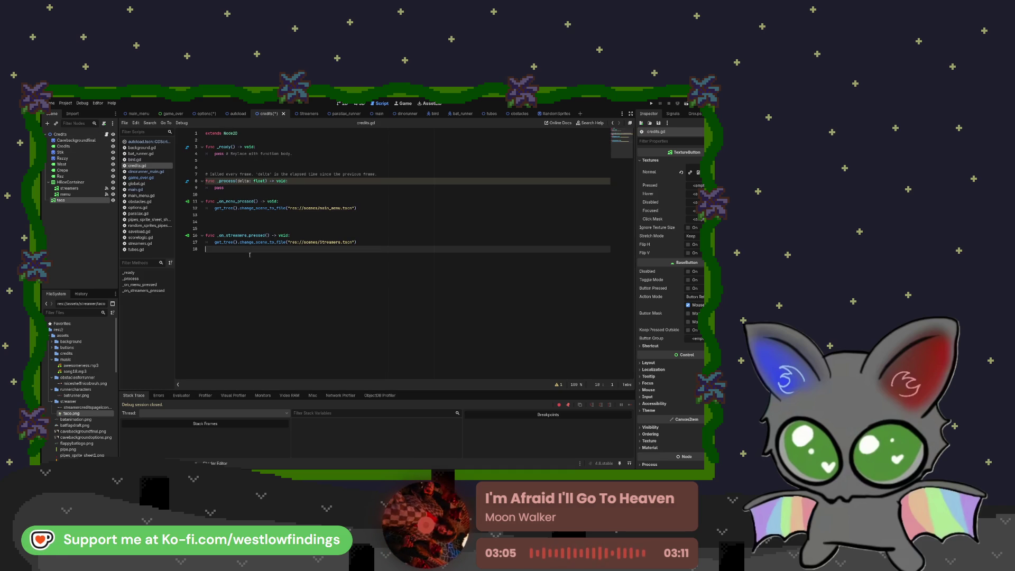
key("Return")
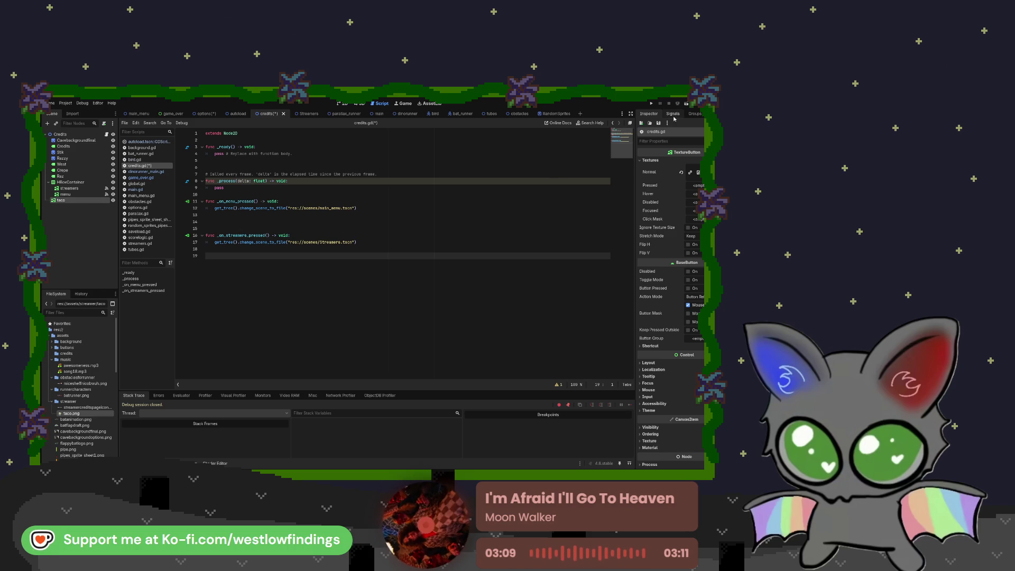
left_click(673, 114)
left_click(668, 153)
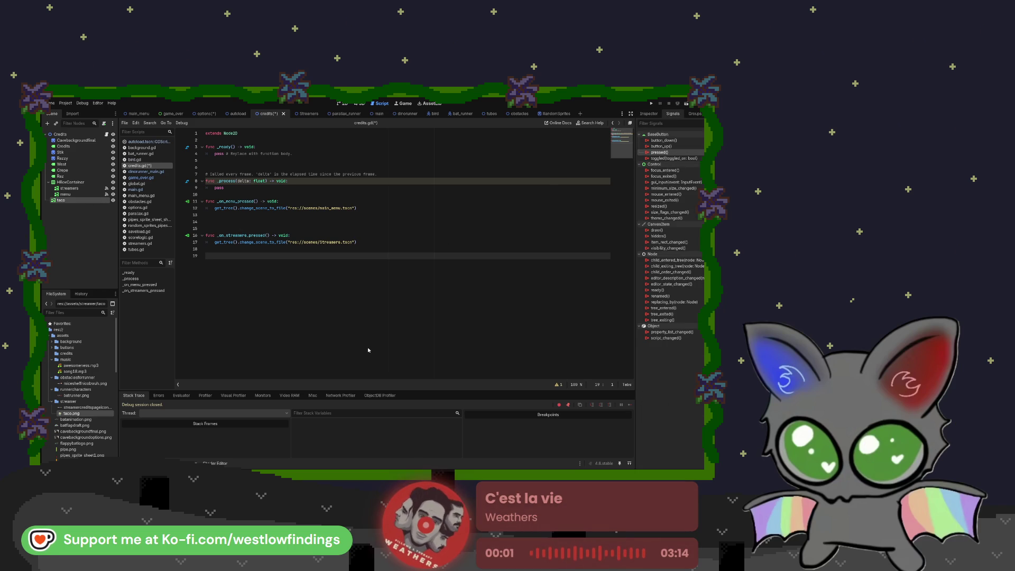
left_click_drag(368, 351, 364, 317)
left_click_drag(293, 277, 215, 279)
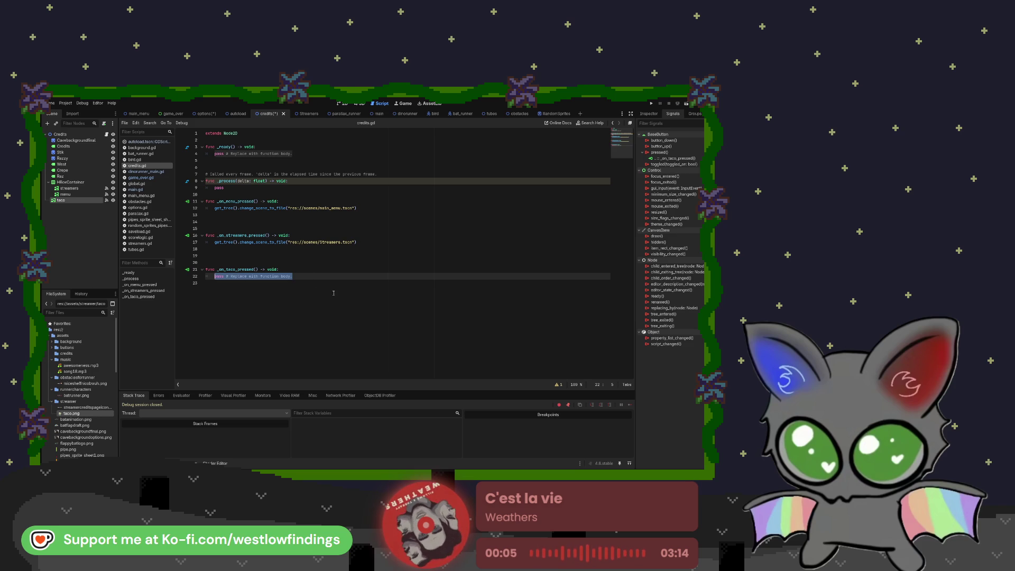
key("BackSpace")
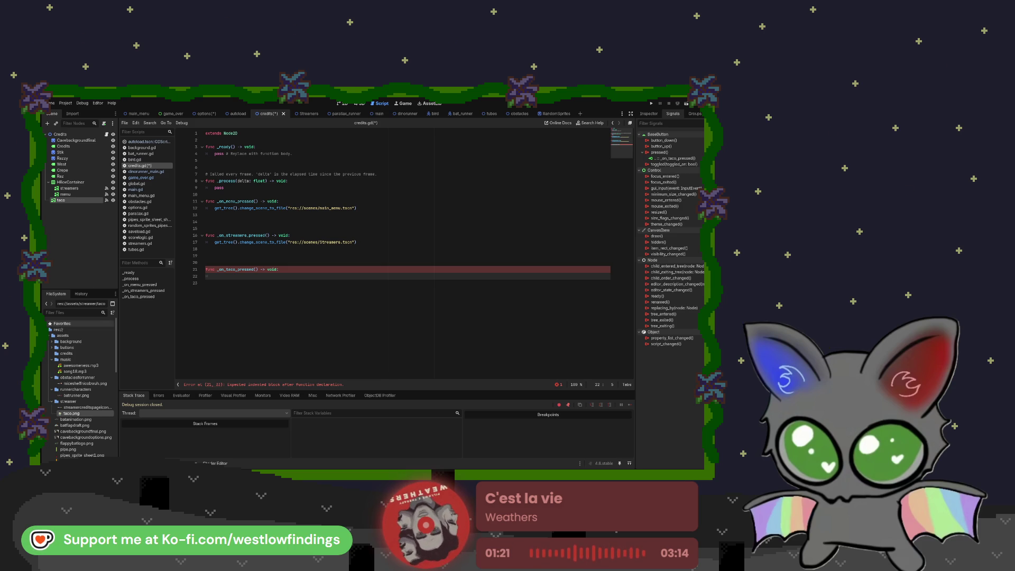
Step: Make _on_taco_pressed call OS.shell_open with the font artist's Twitch URL, then test-run
type("ge")
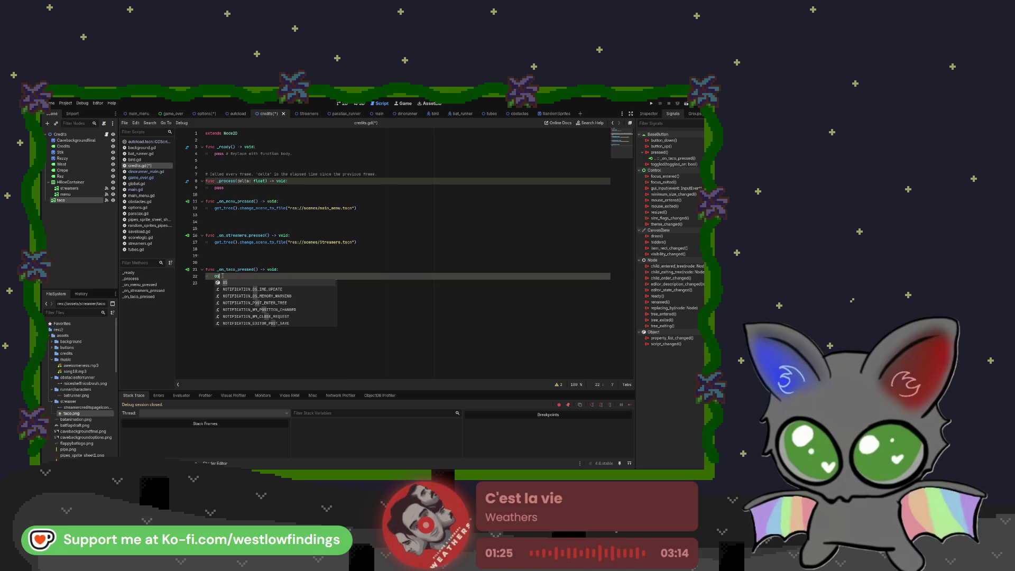
key("Escape")
type(".sh")
key("Return")
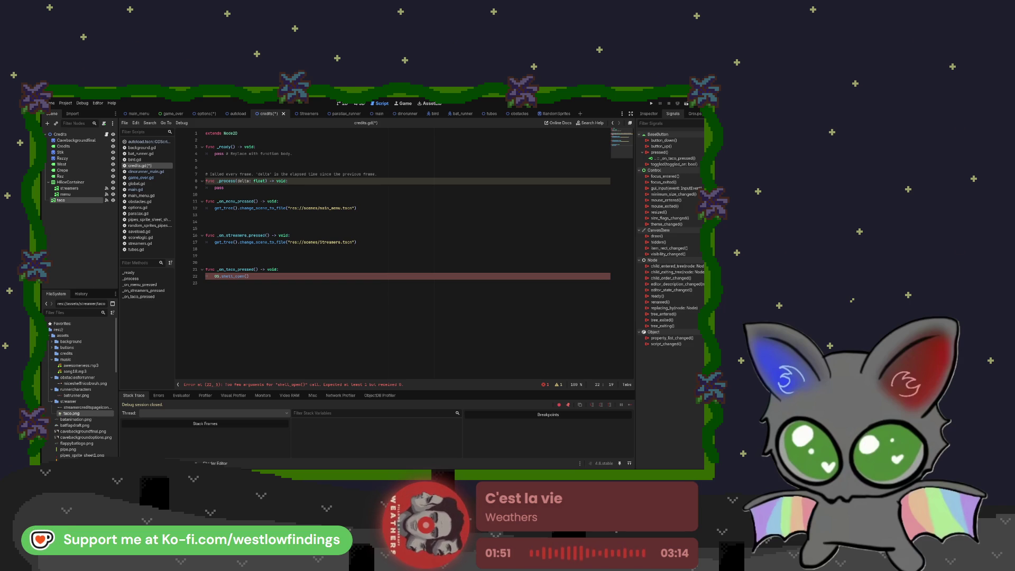
type("https://www.twitch.tv/tacocrepe")
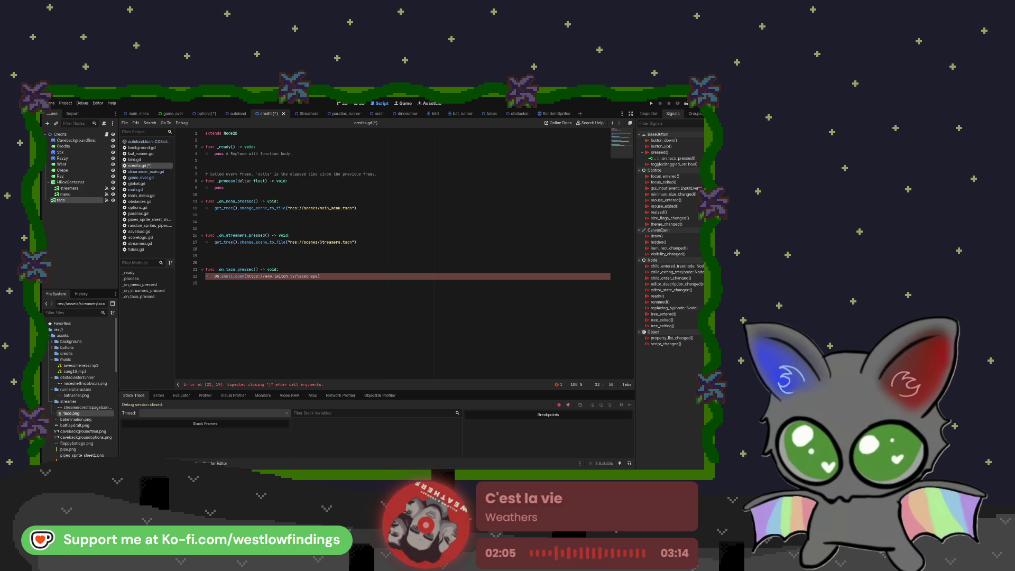
key("F6")
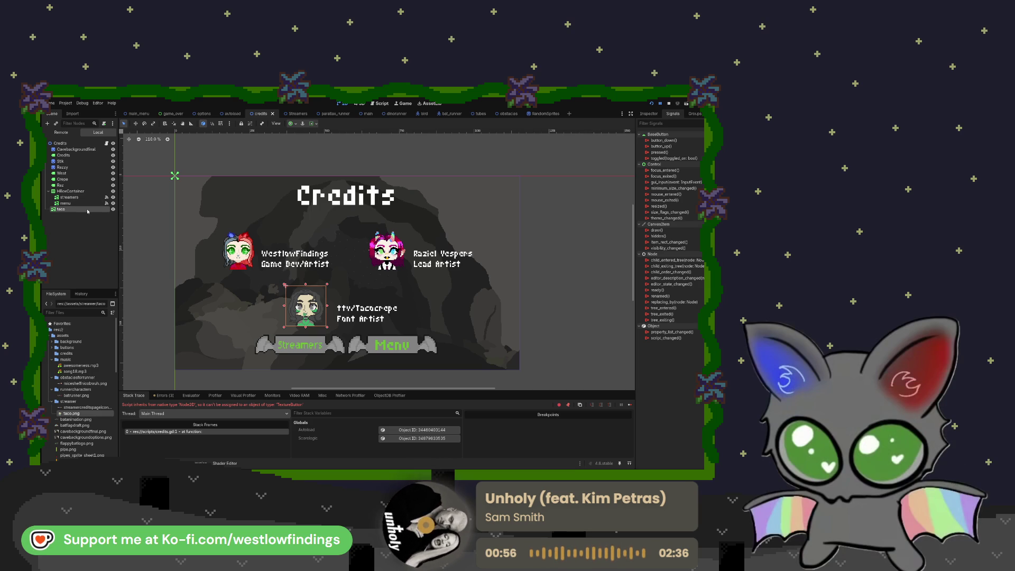
Step: Show the taco node in the Inspector to reach its attached taco.gd script
left_click(648, 113)
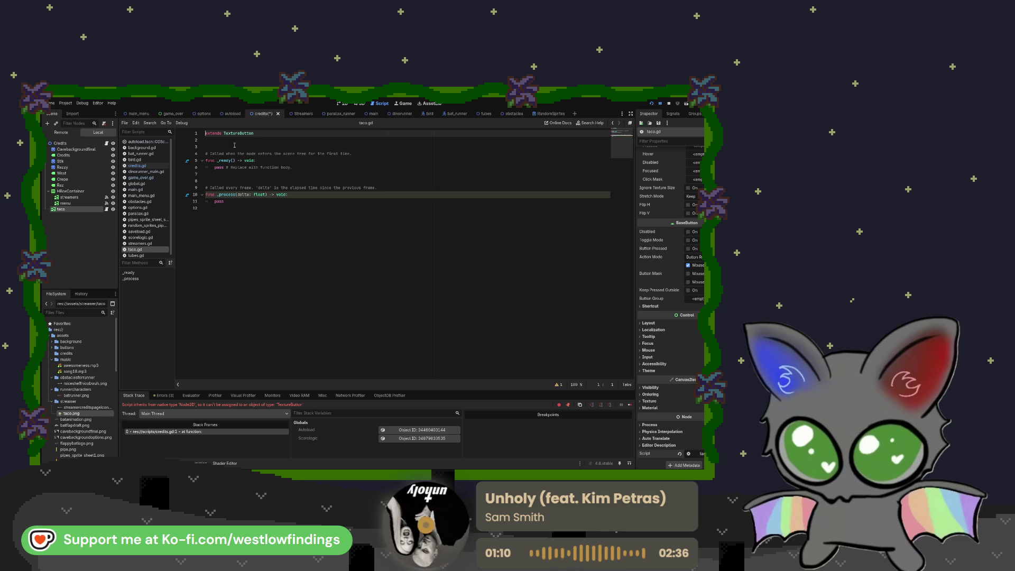
mouse_move(229, 203)
left_mouse_down()
mouse_move(185, 149)
mouse_move(196, 159)
left_mouse_up()
key("BackSpace")
type("expor")
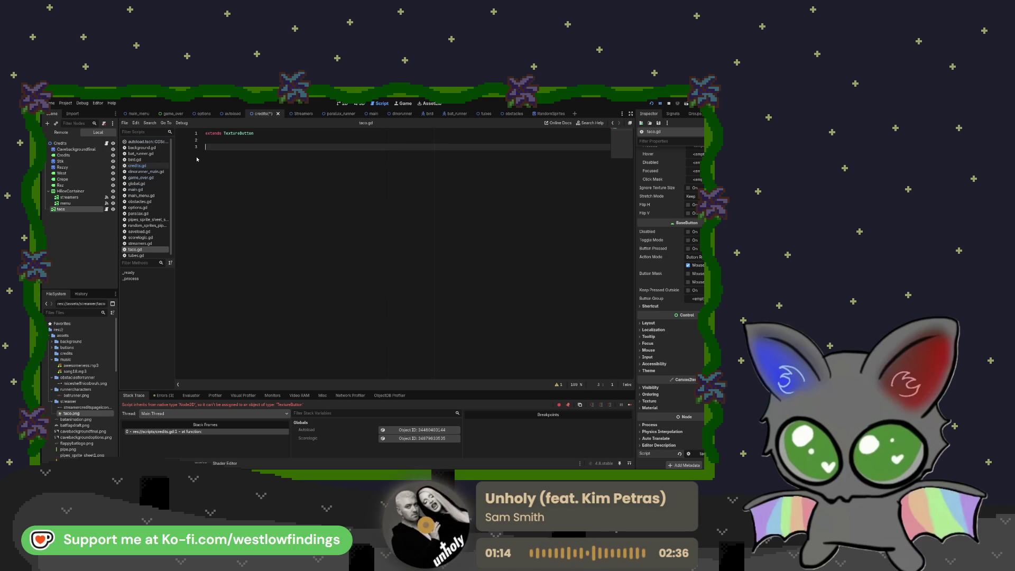
key("BackSpace")
key("BackSpace")
key("BackSpace")
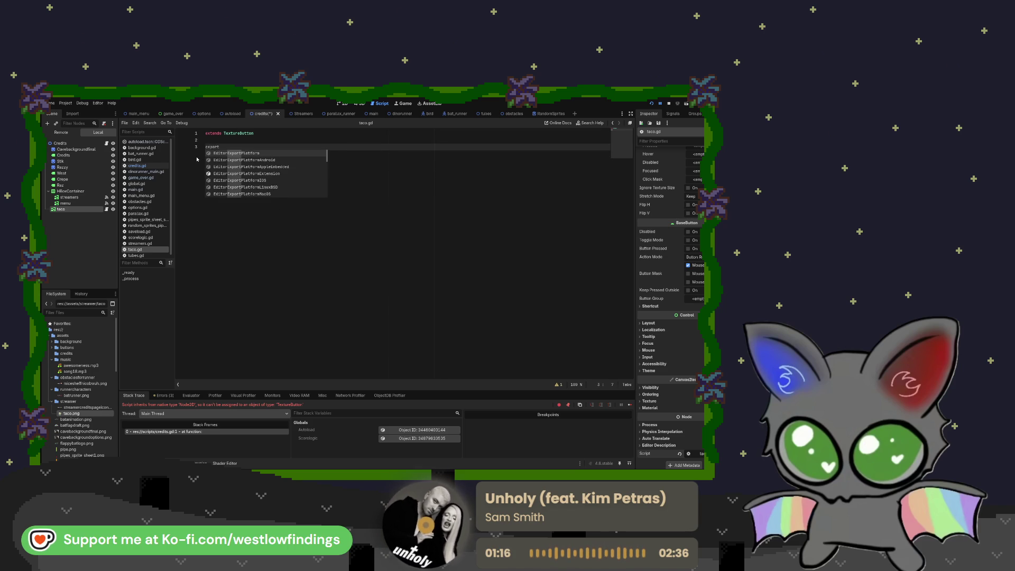
type("@export")
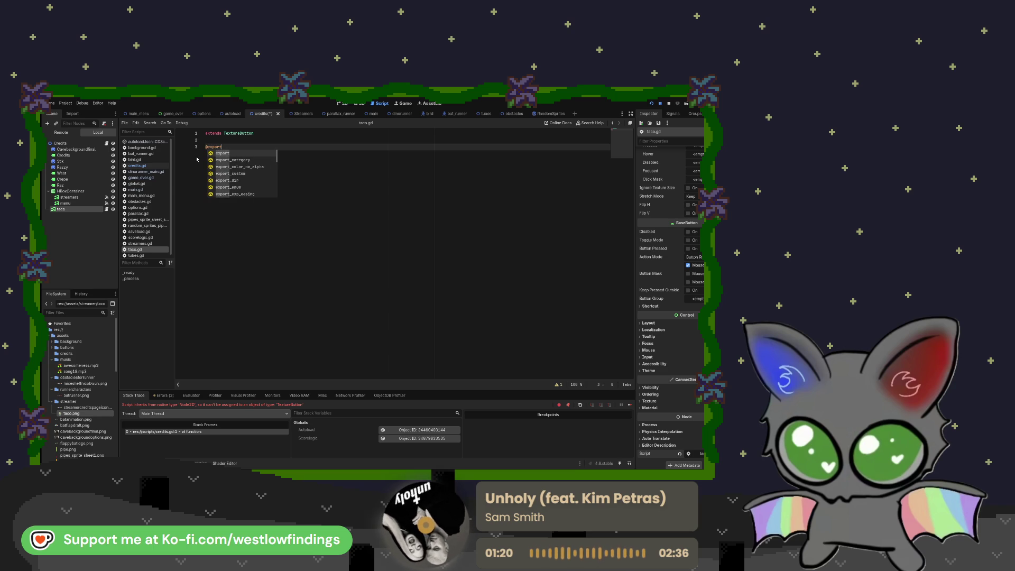
type(" var link")
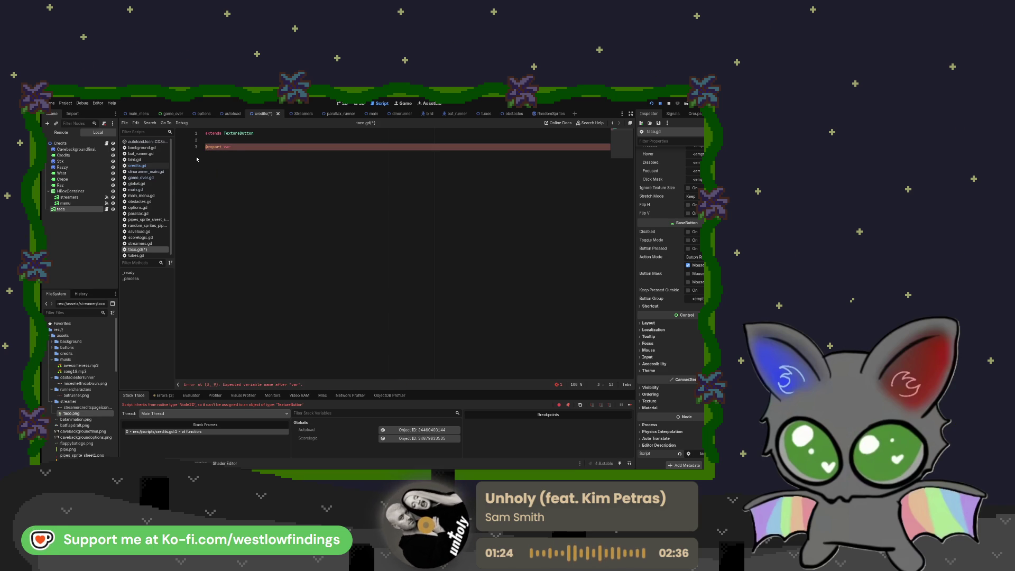
type(": ")
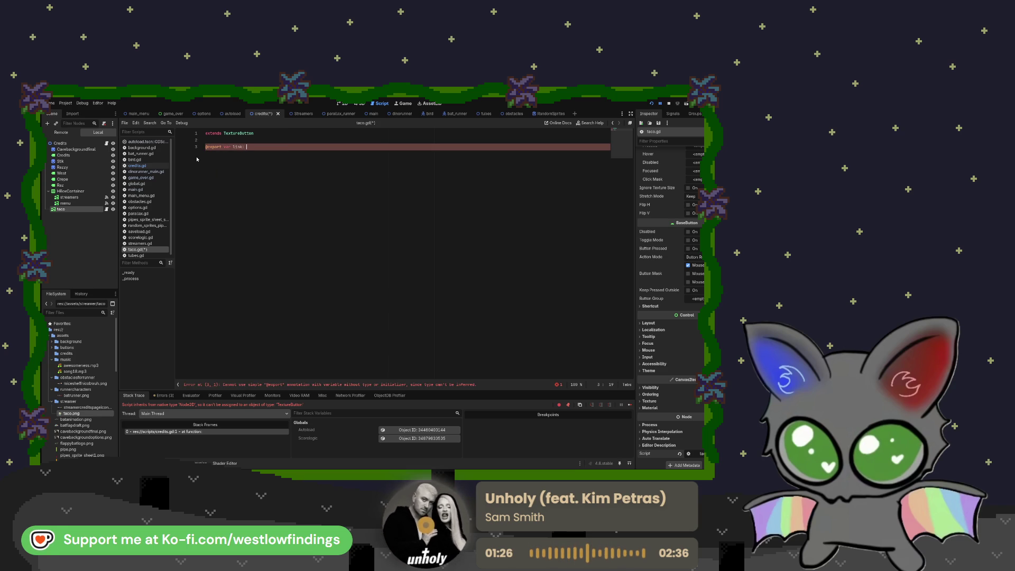
type("String")
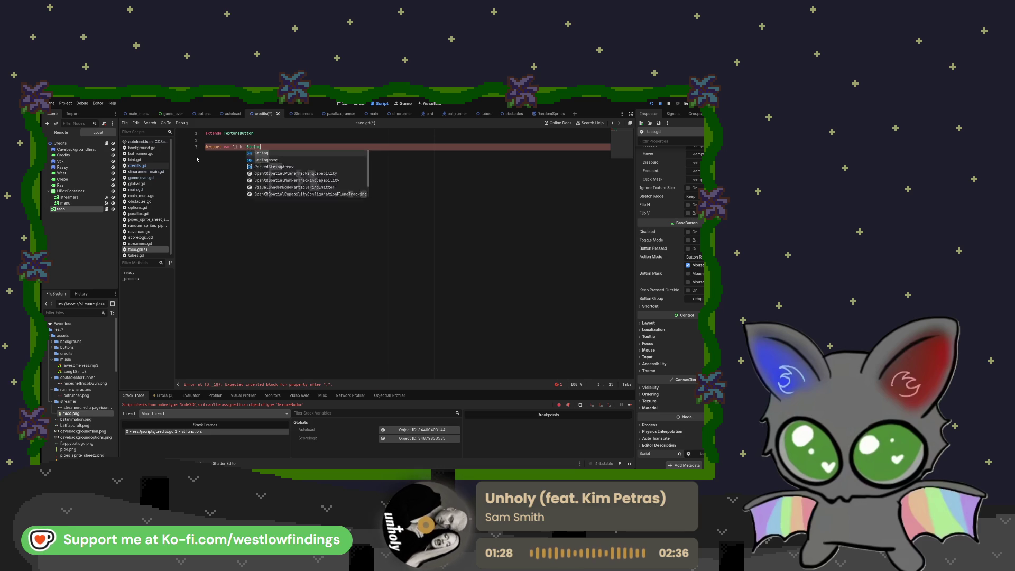
key("Return")
Step: Add a press_button() function that calls OS.shell_open(link)
key("Return")
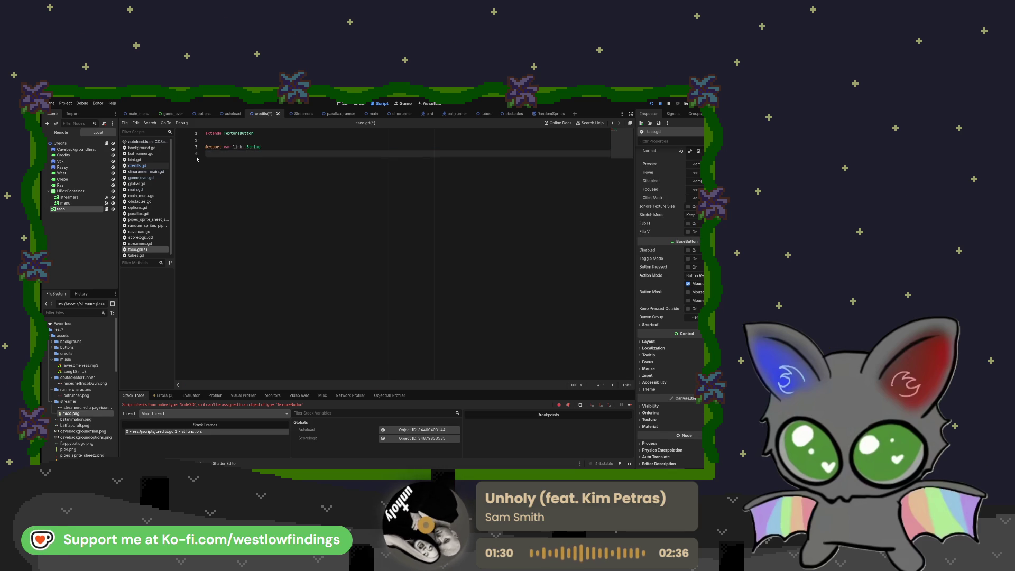
key("Return")
type("func")
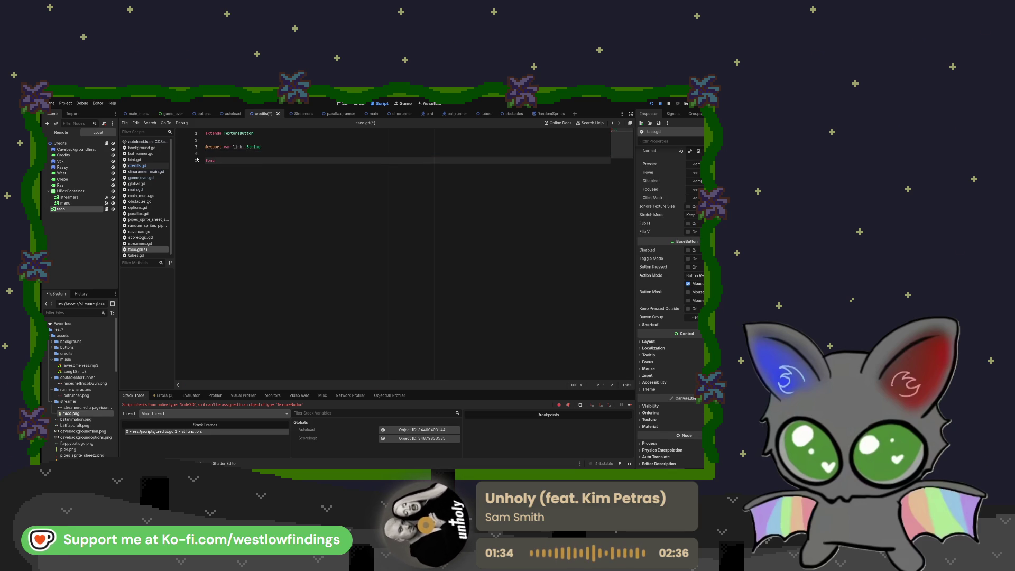
type(" pre")
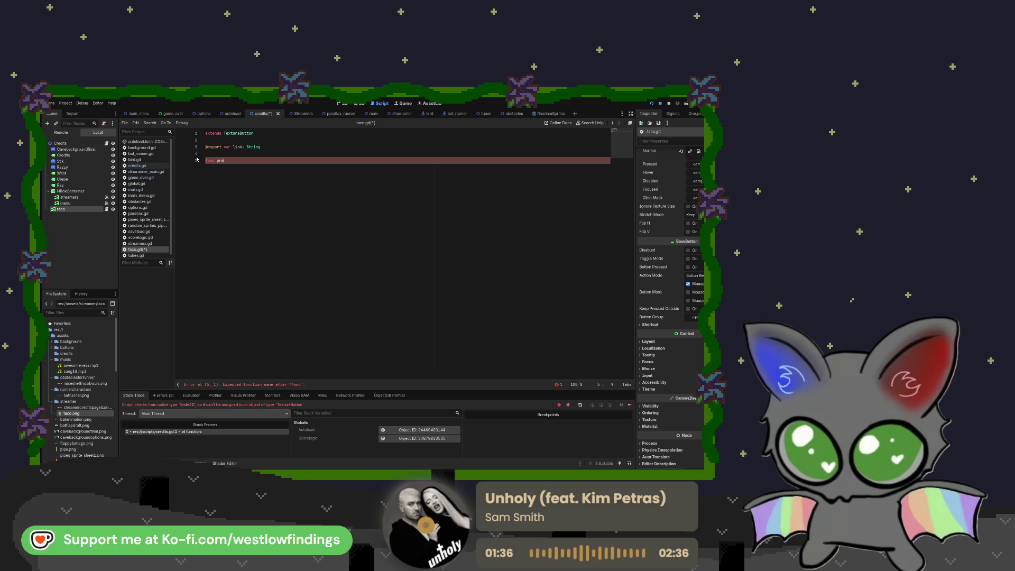
type("ss_button")
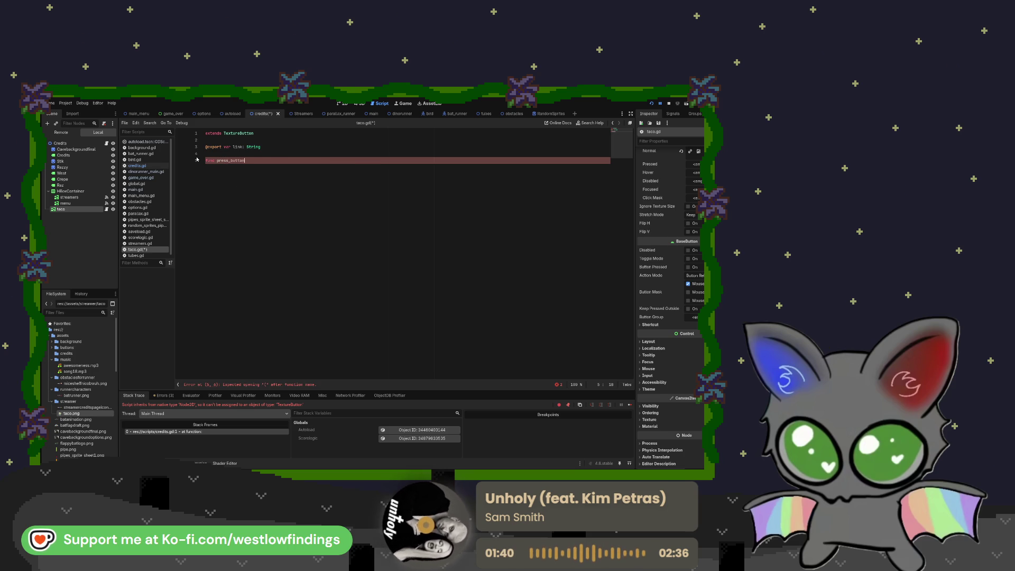
type("():")
key("Return")
type("OS.shell")
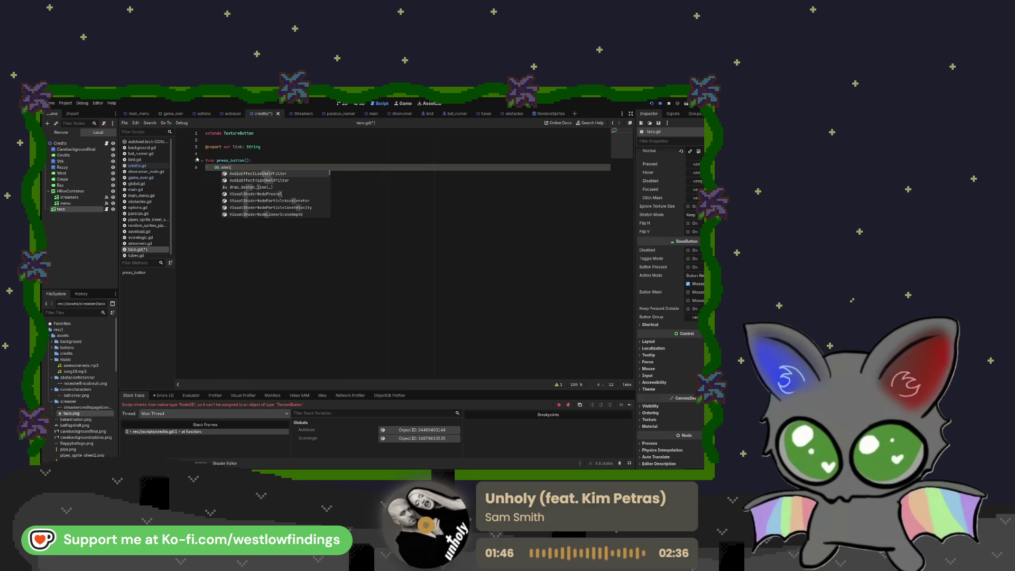
key("Return")
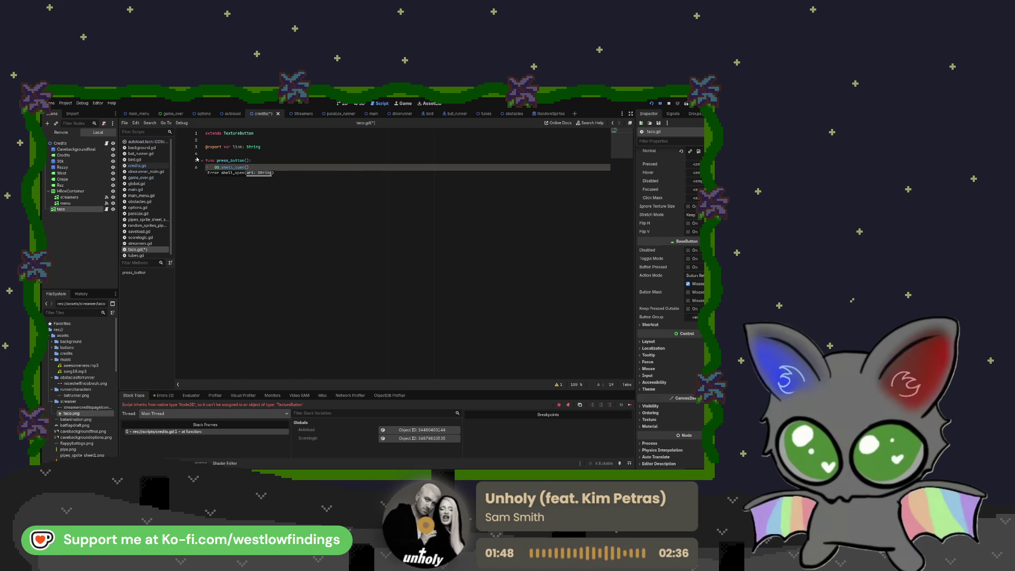
type("link")
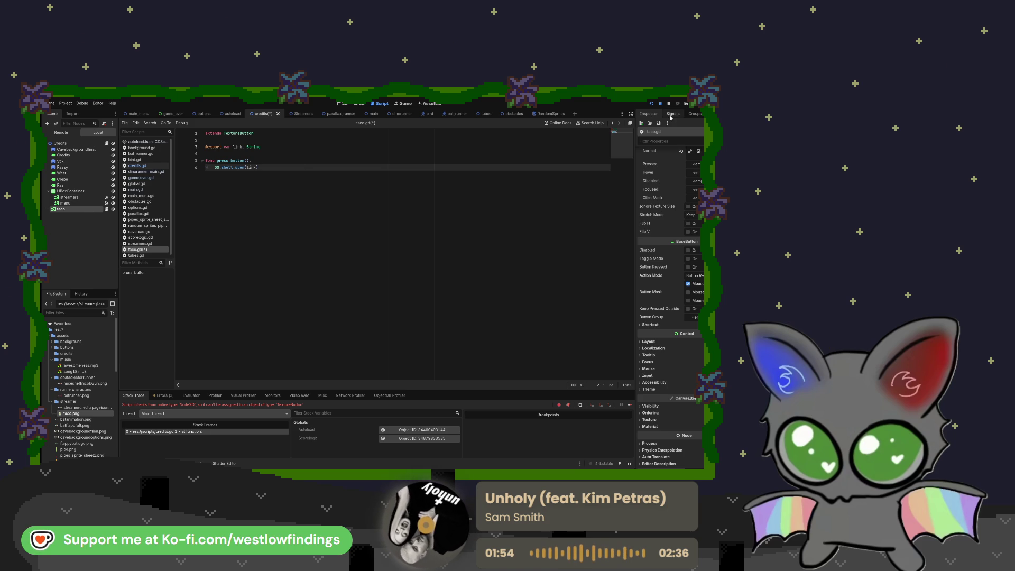
Step: Check the Credits scene, then start editing the taco button's Link property
mouse_move(538, 116)
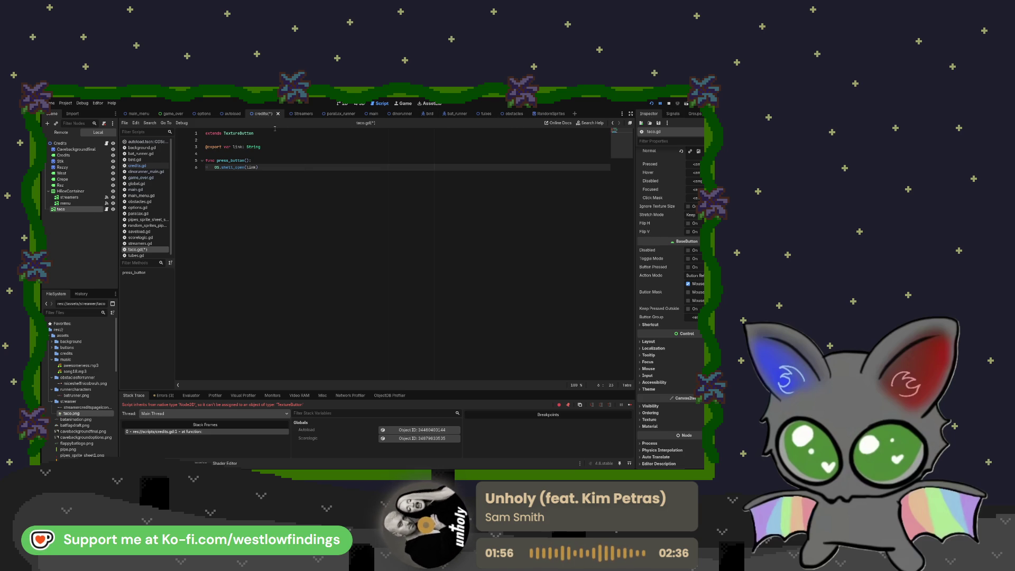
left_click(344, 104)
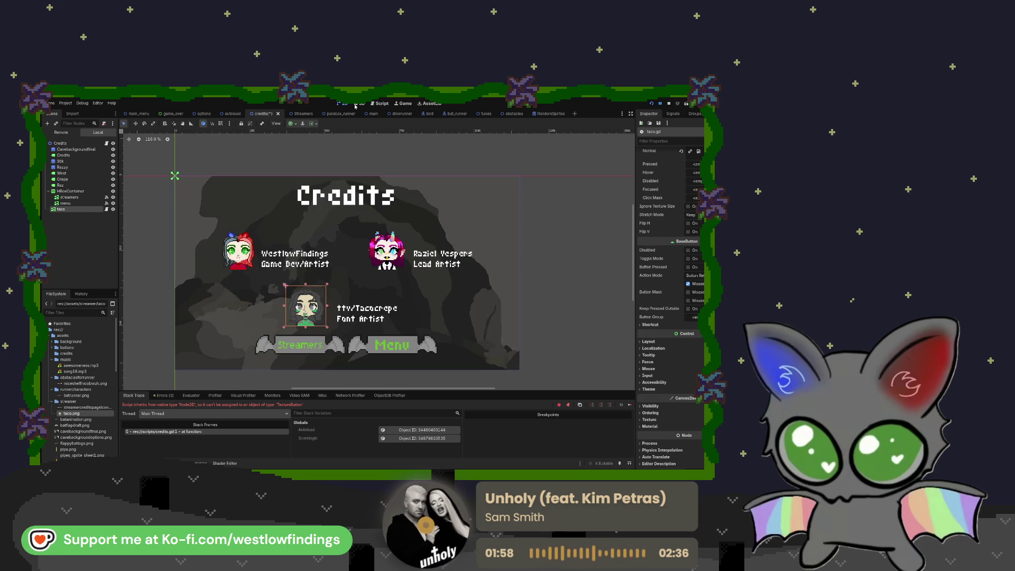
left_click(381, 103)
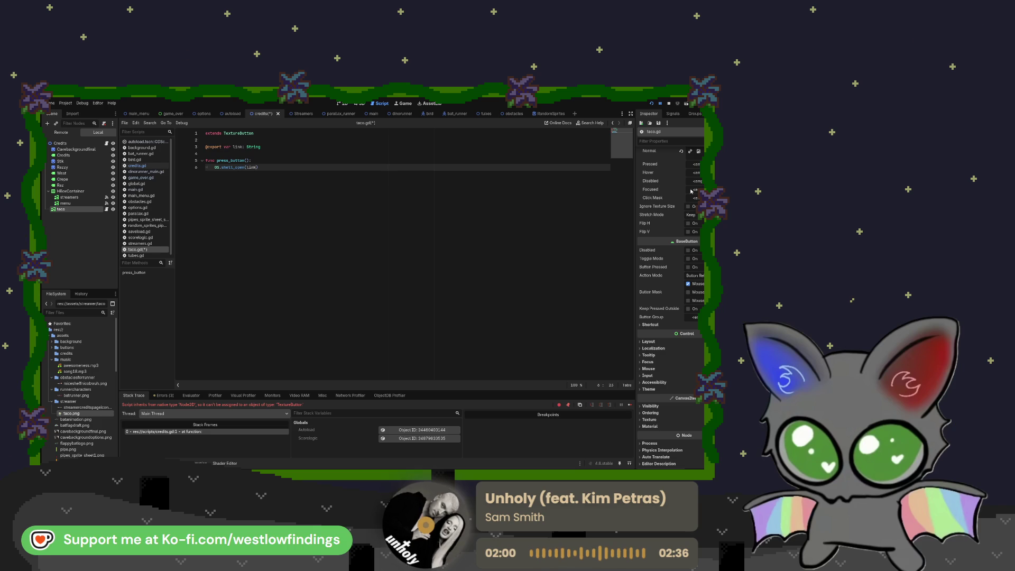
scroll(675, 200, "up", 2)
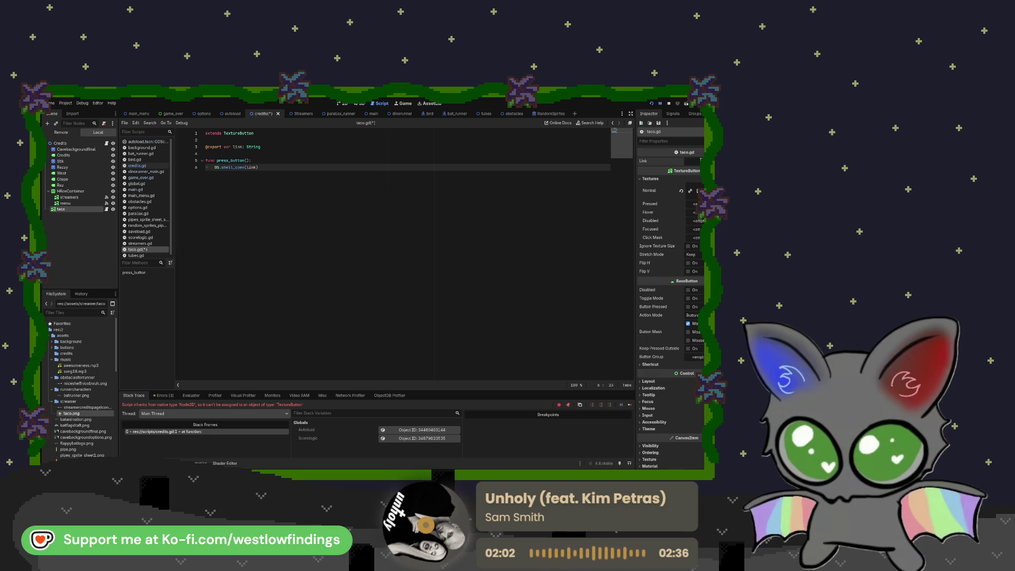
left_click(701, 160)
Step: Paste the Twitch URL into the taco button's Link, then run the project and stop it
key("ctrl+v")
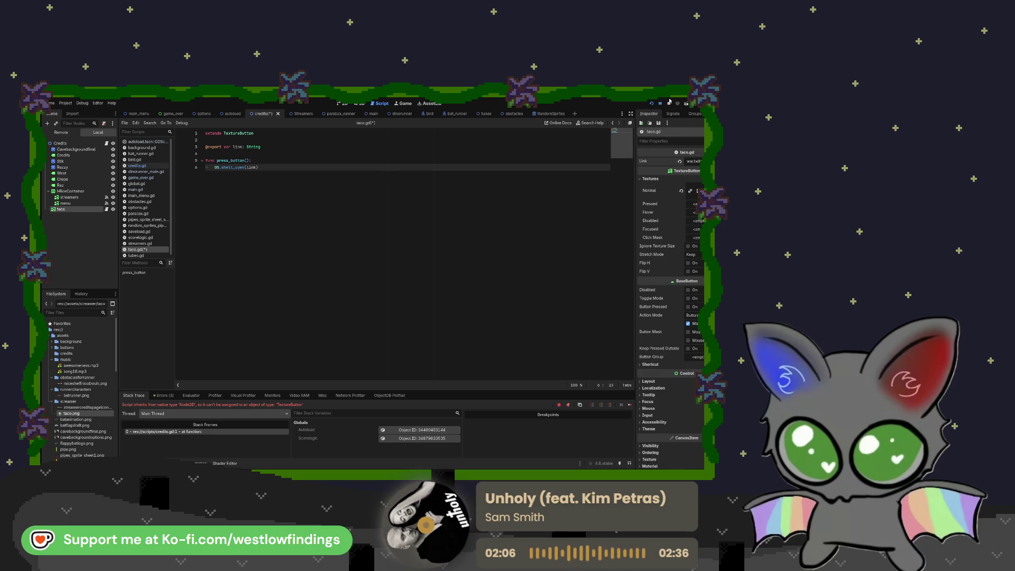
left_click(668, 102)
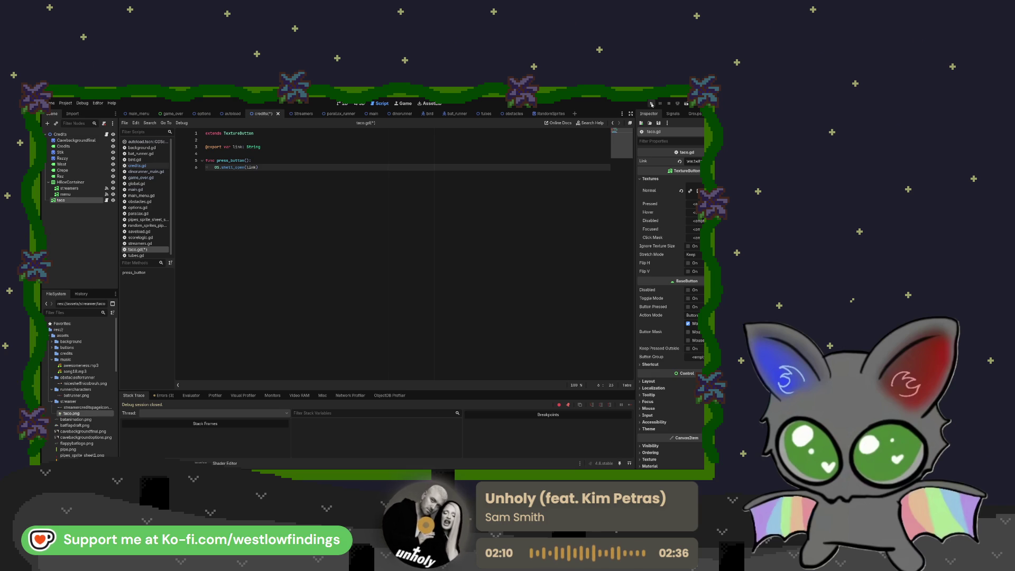
left_click(652, 104)
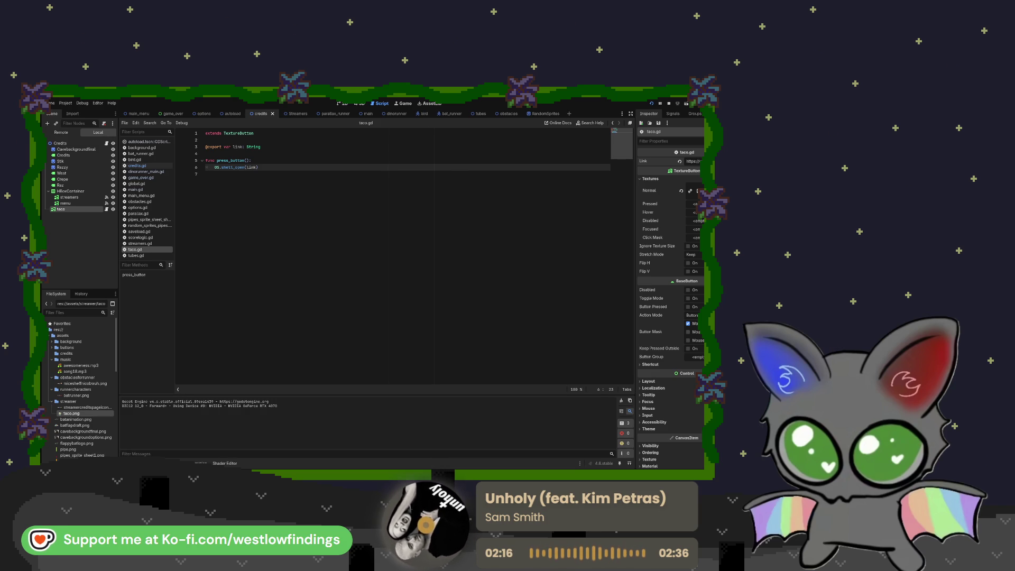
key("F8")
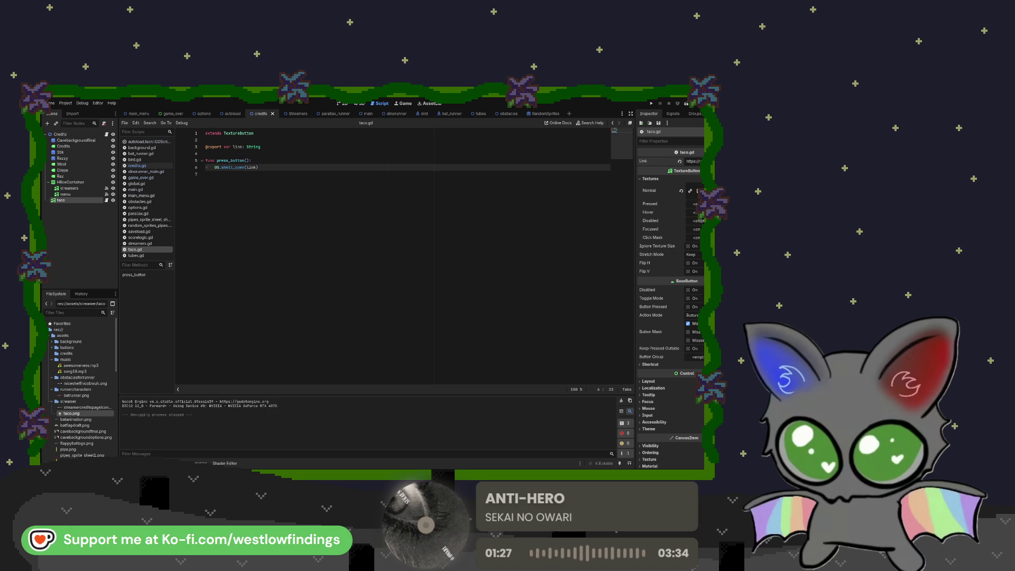
Step: Replace the Raz label's Lead Artist line with 'Knower Rulez', then reopen taco.gd
key("ctrl+F1")
left_click(450, 268)
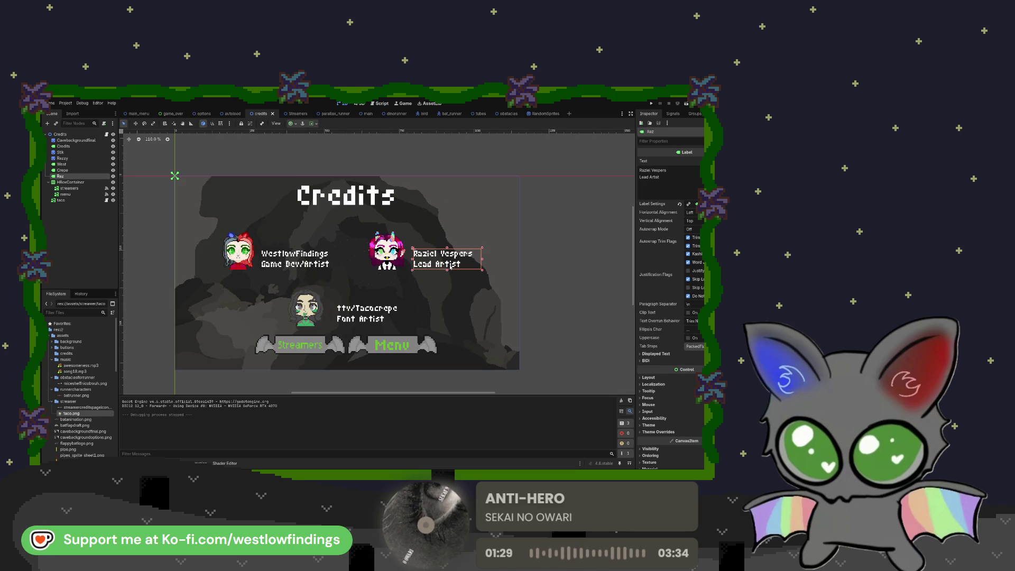
left_click_drag(661, 178, 631, 182)
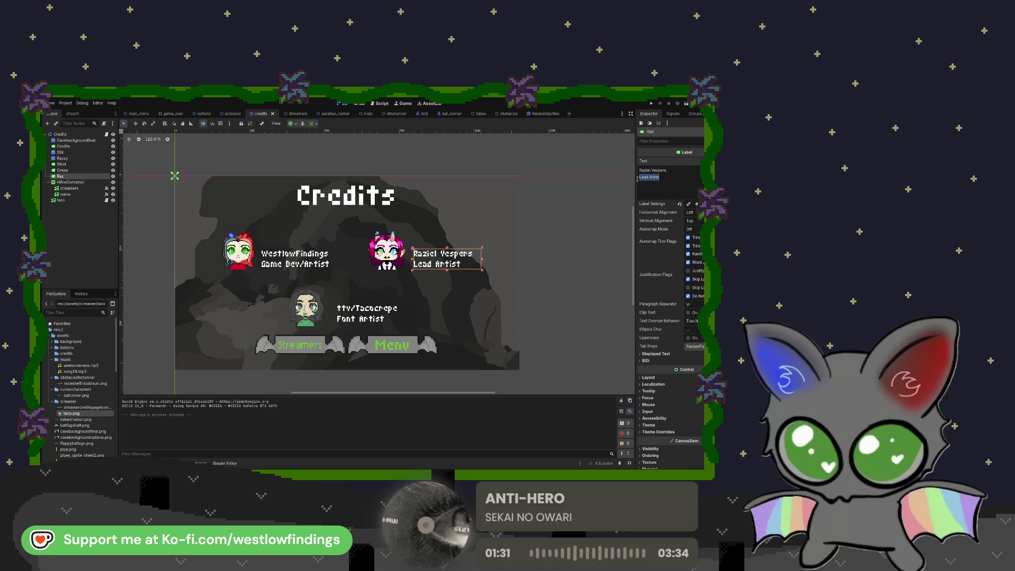
type("Knowe")
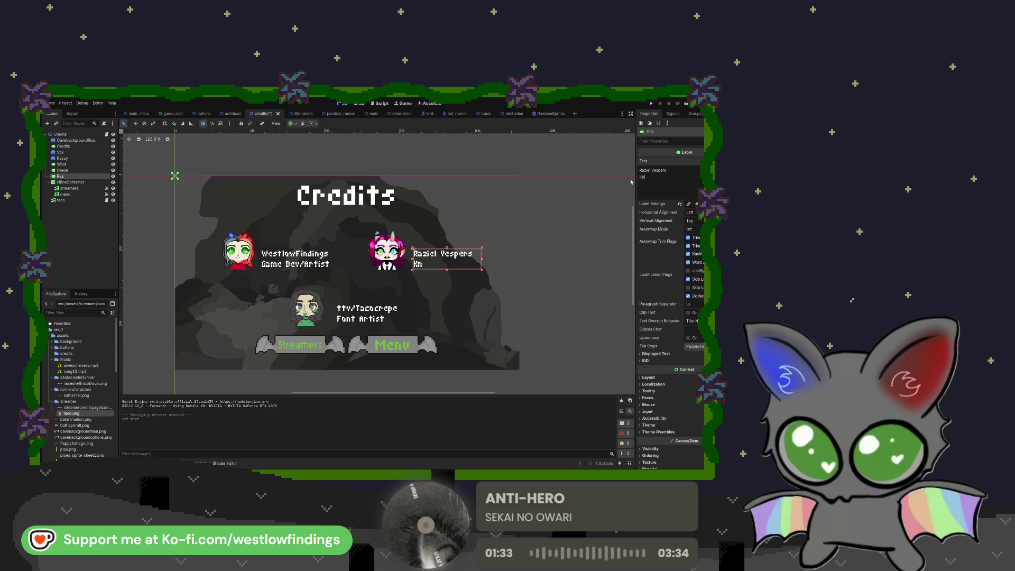
type("r R")
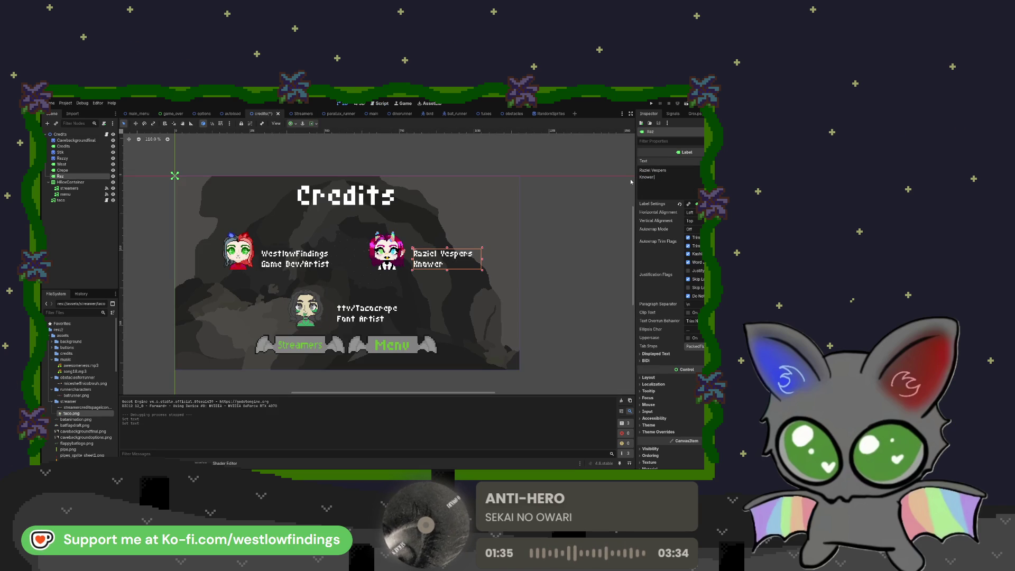
type("ulez")
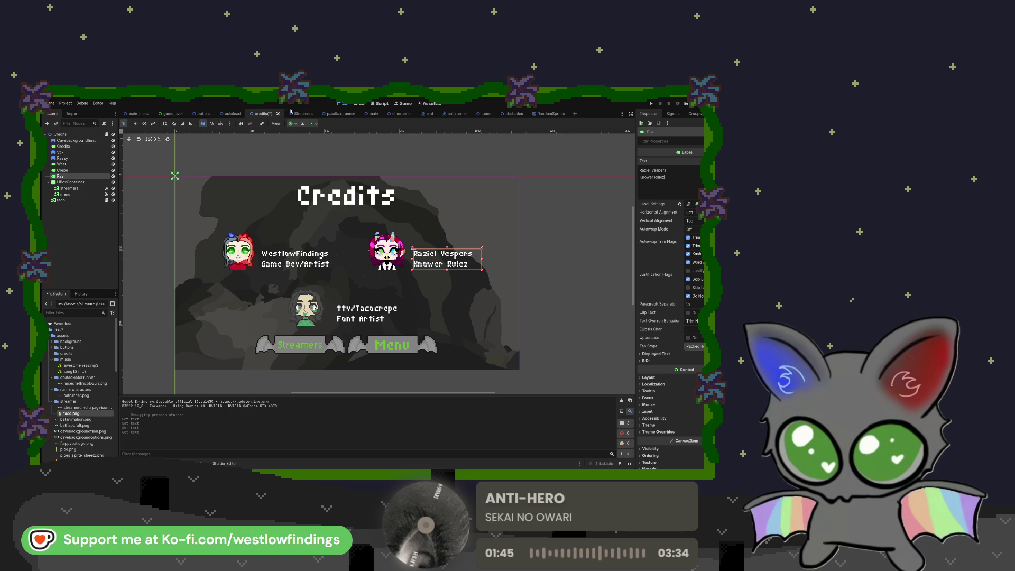
left_click(107, 200)
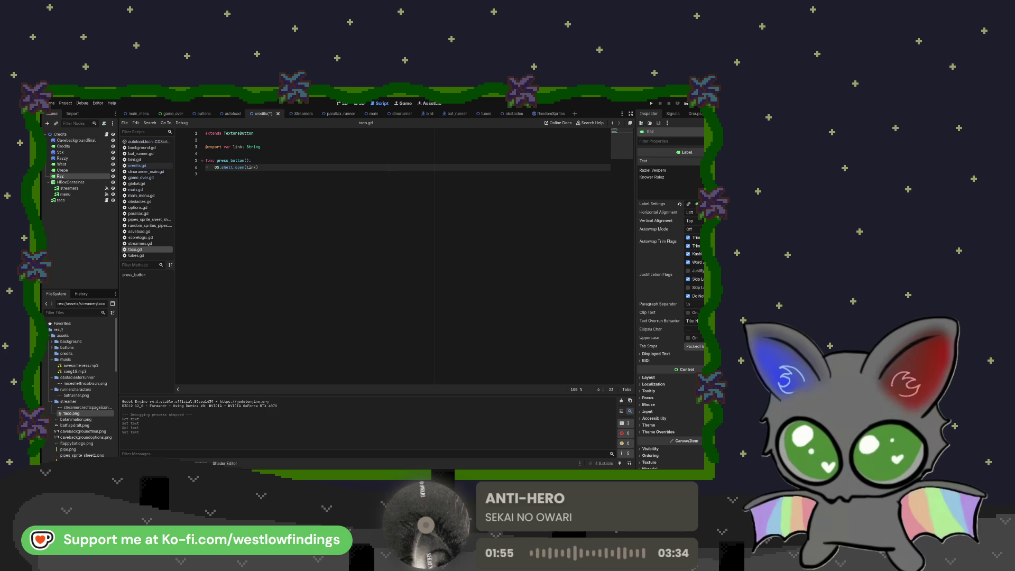
Step: Connect the taco button's pressed() signal as a trial, then delete that connection again
left_click(95, 199)
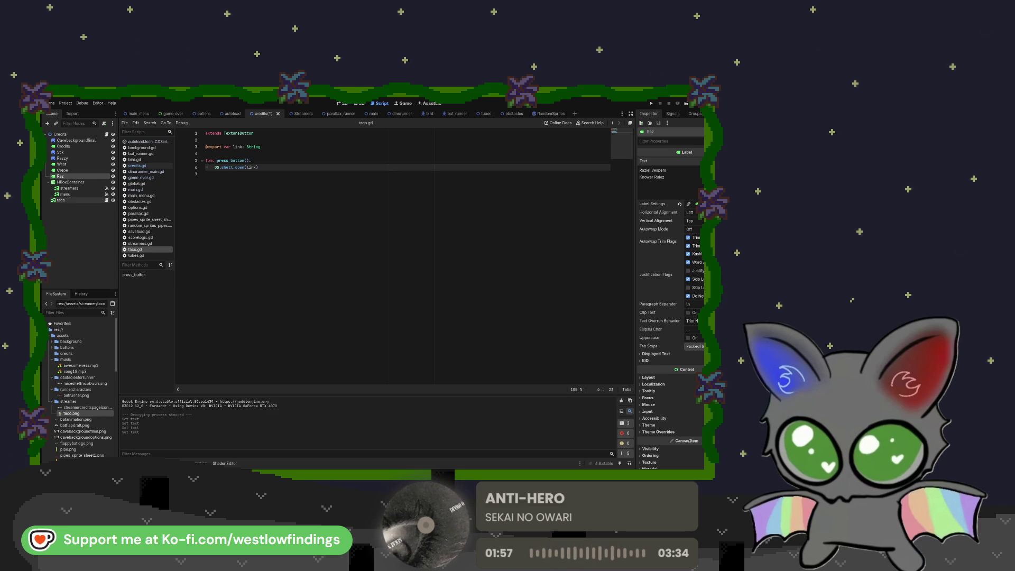
left_click(107, 200)
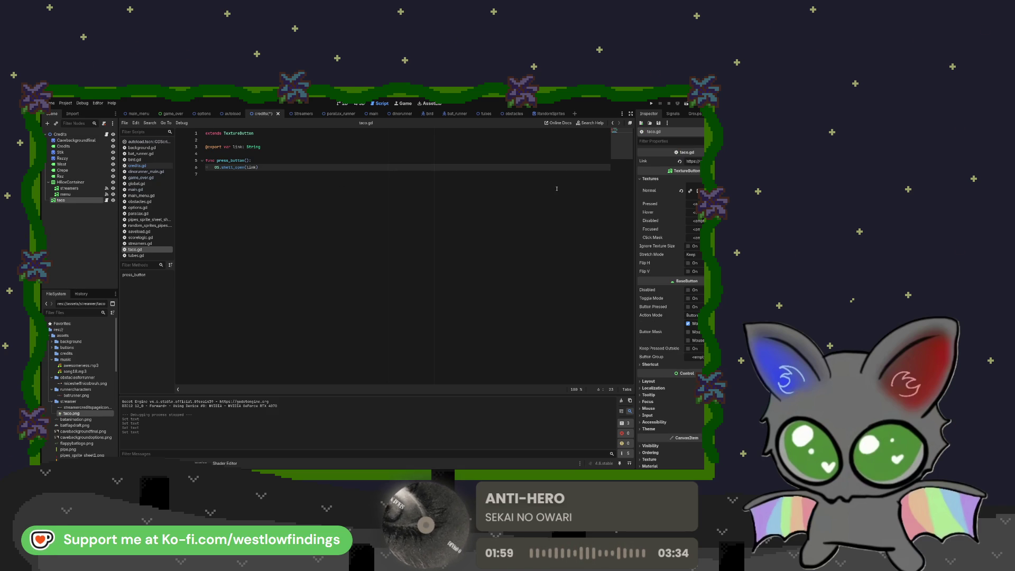
left_click(673, 114)
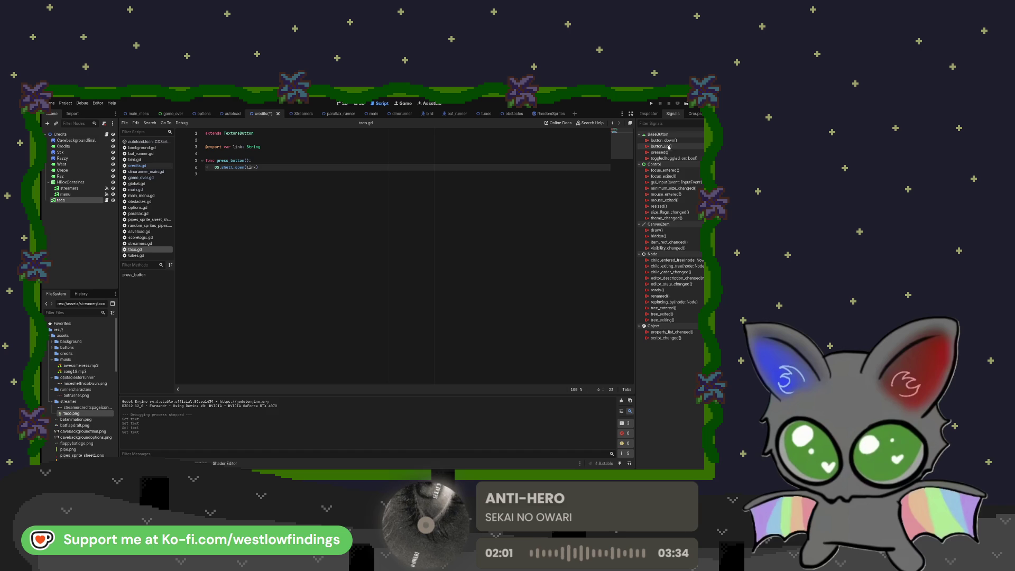
left_click_drag(595, 197, 262, 173)
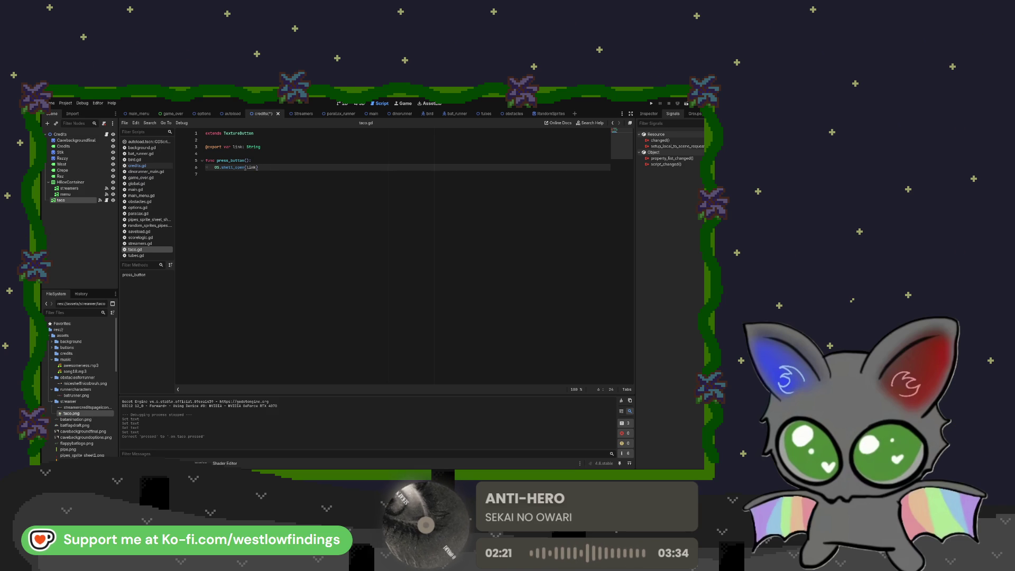
left_click(649, 113)
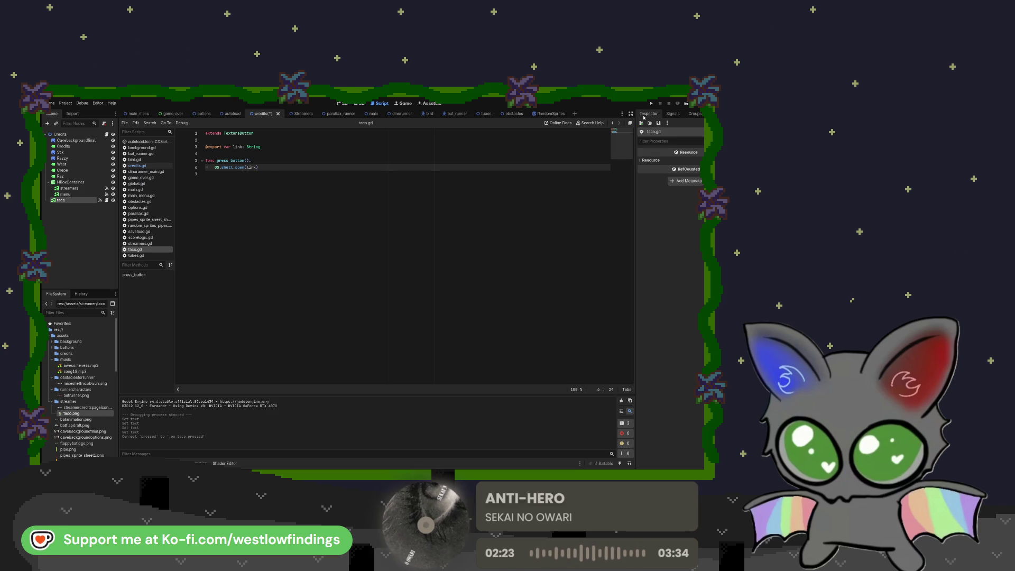
left_click(100, 201)
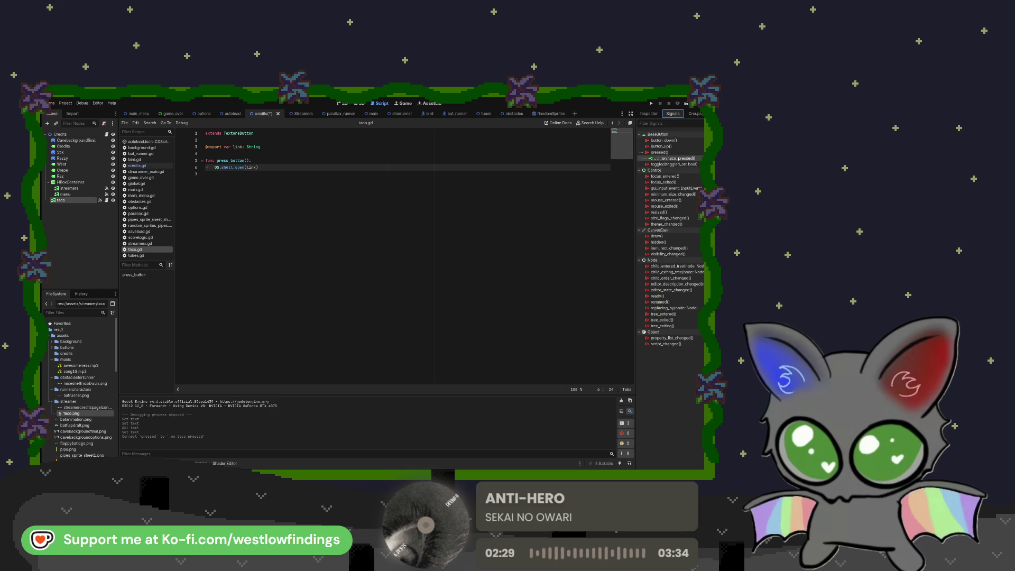
key("Delete")
left_click_drag(251, 161, 199, 161)
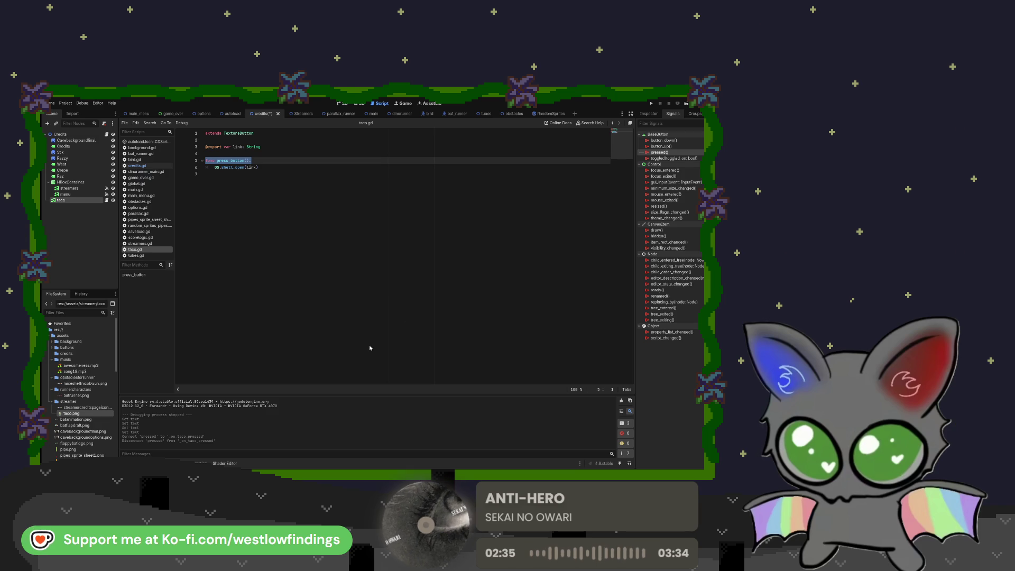
Step: Strip the link variable and _on_taco_pressed handler from credits.gd, then return to taco.gd
key("ctrl+z")
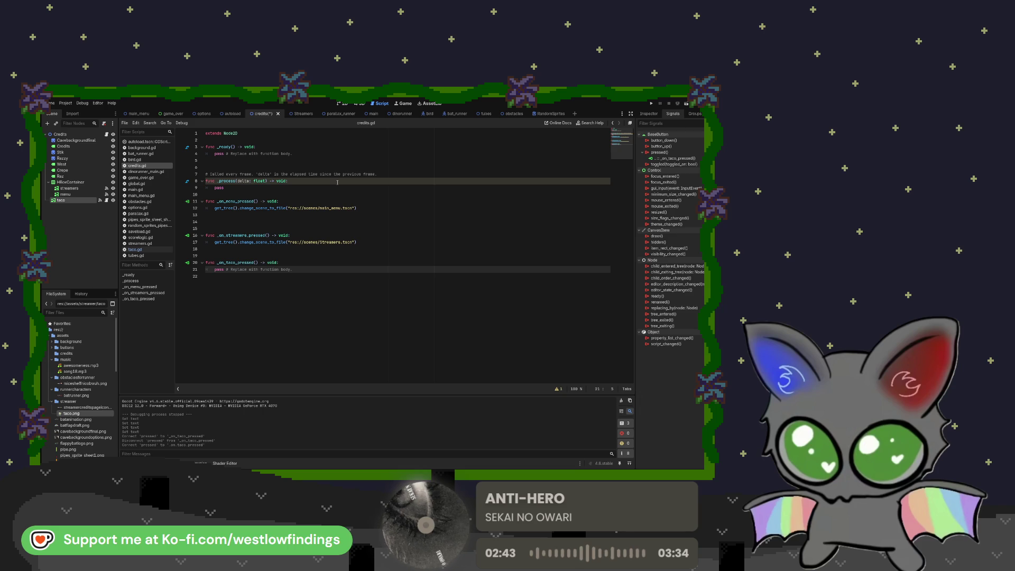
key("ctrl+z")
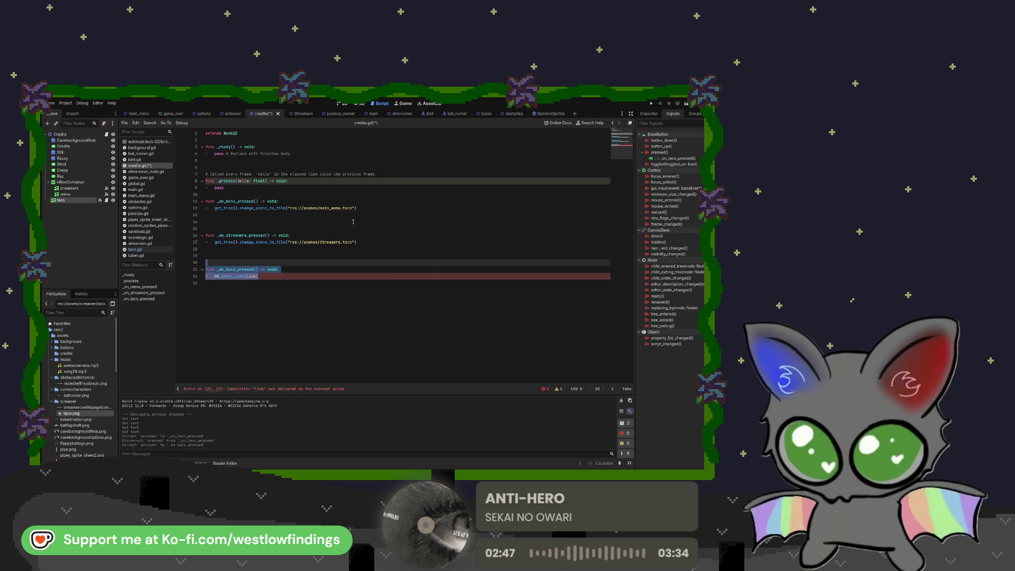
key("ctrl+z")
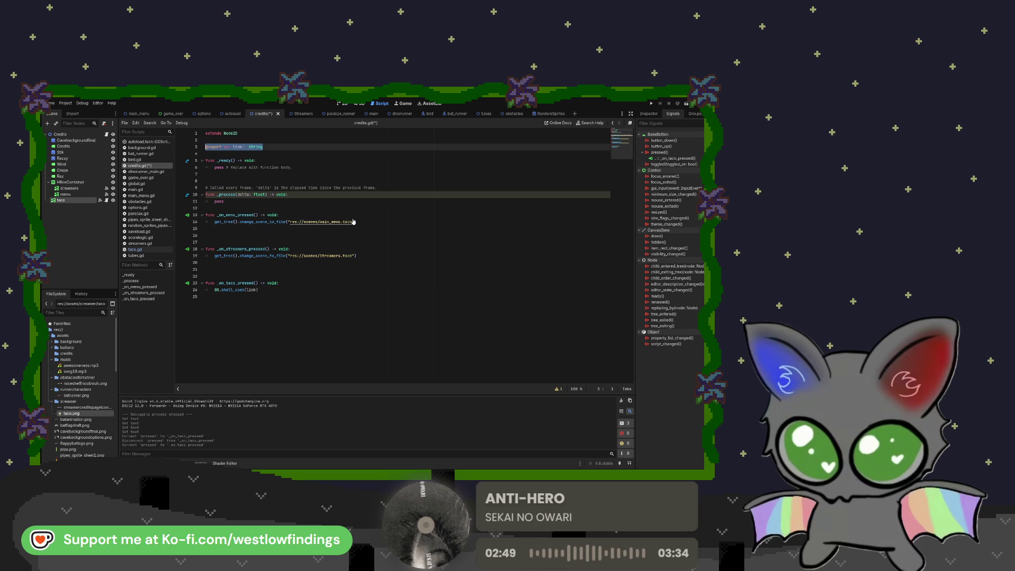
key("ctrl+y")
key("ctrl+y")
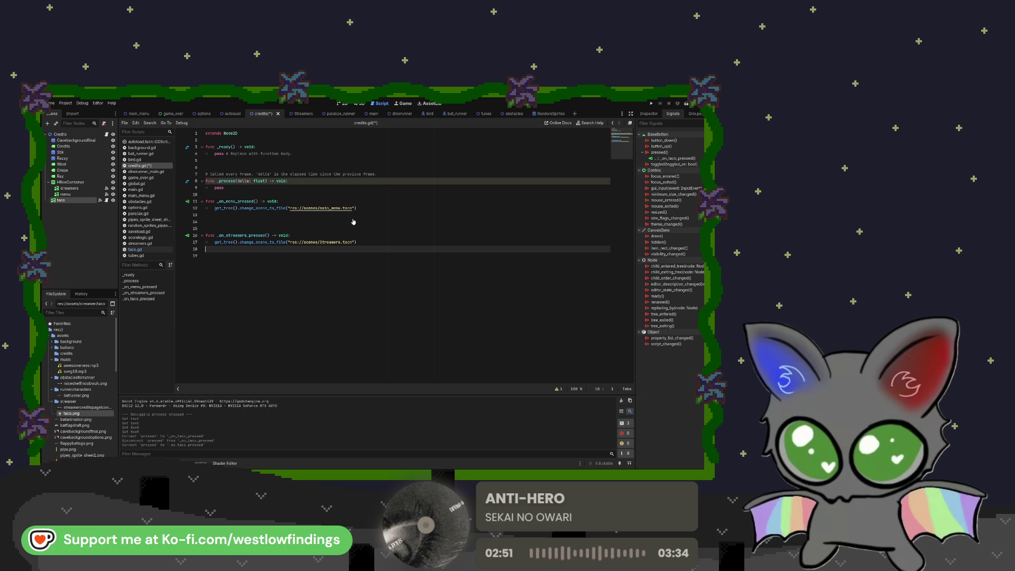
left_click(274, 161)
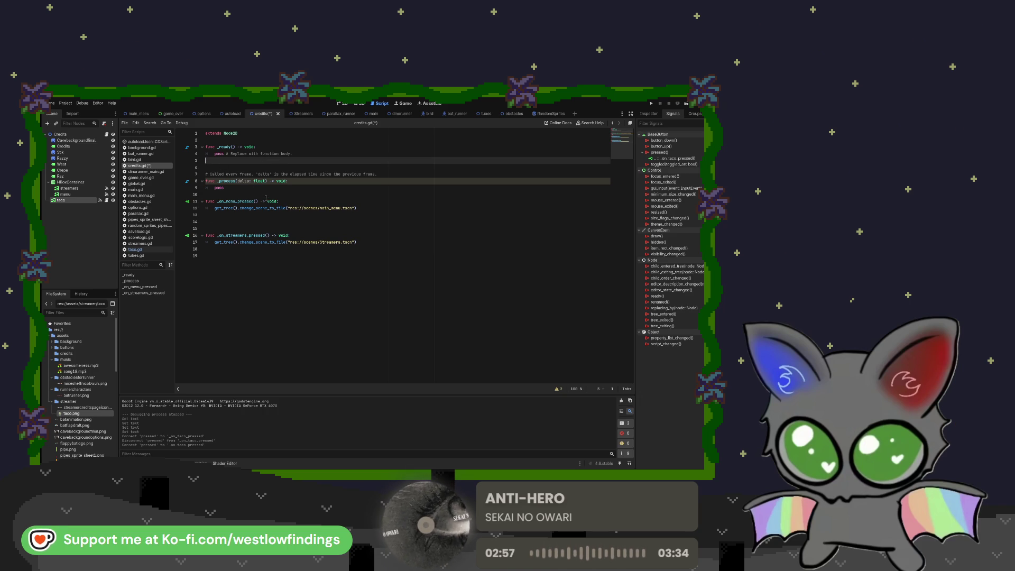
left_click(101, 201)
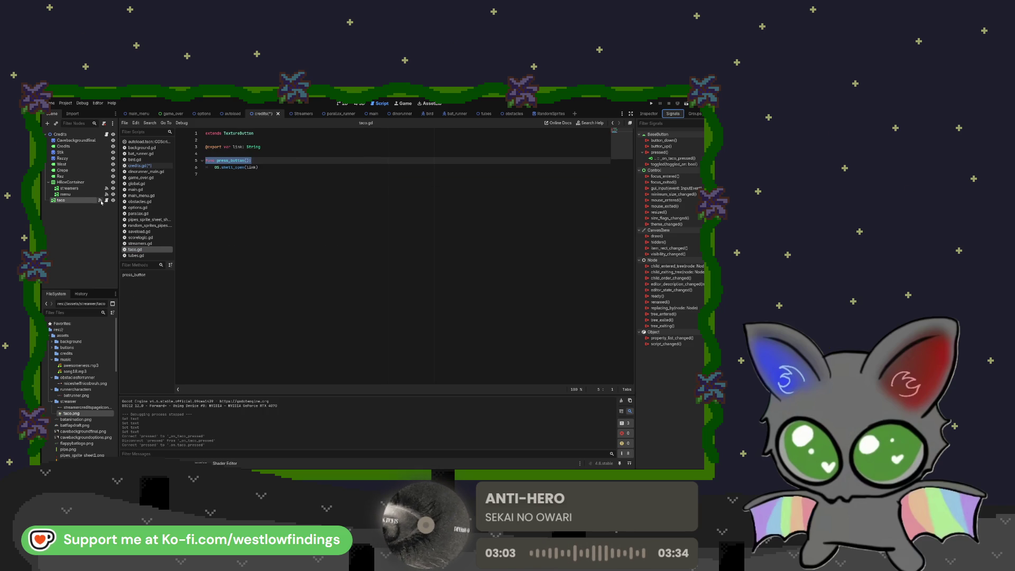
Step: Disconnect taco's _on_taco_pressed connection in the Signals dock, then restore it
left_click(674, 158)
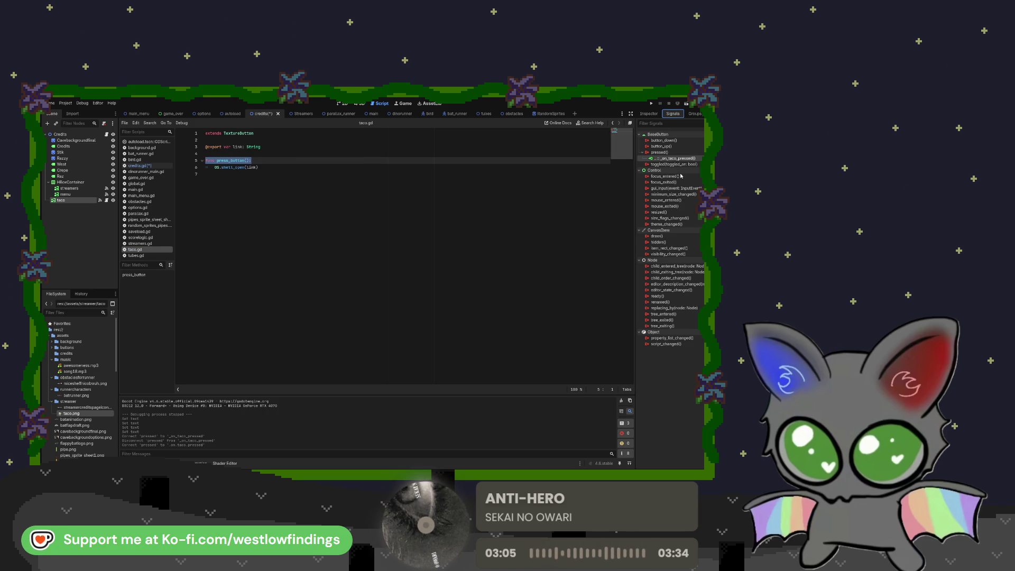
key("Delete")
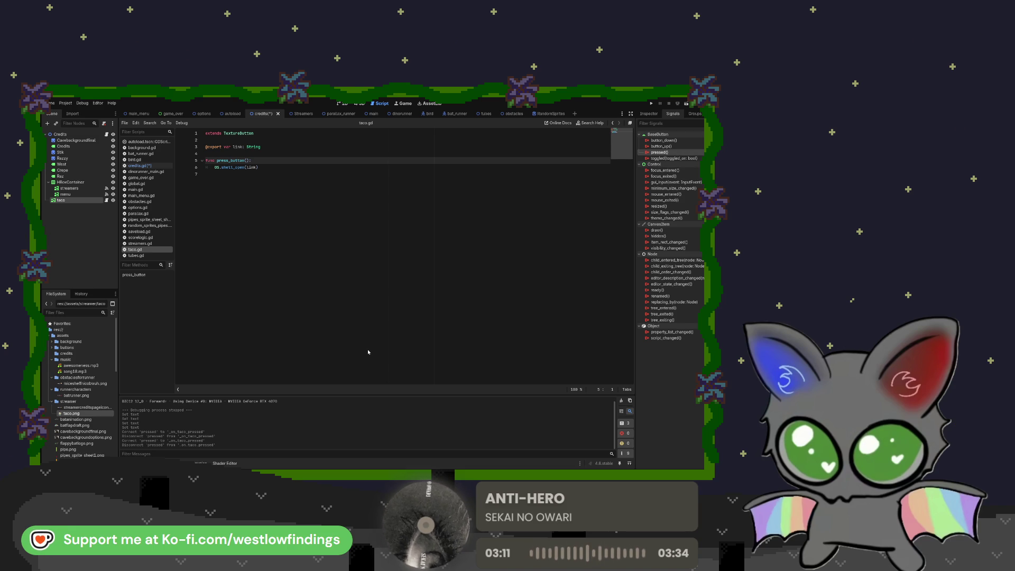
key("ctrl+shift+z")
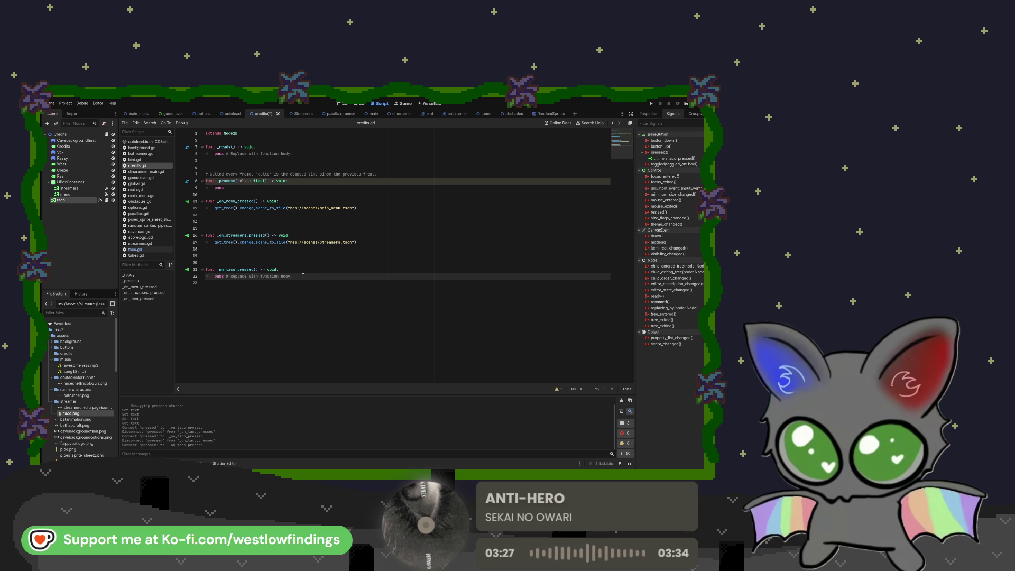
Step: Remove the _on_taco_pressed handler and pressed connection again, leaving taco.gd's shell_open script open
key("ctrl+z")
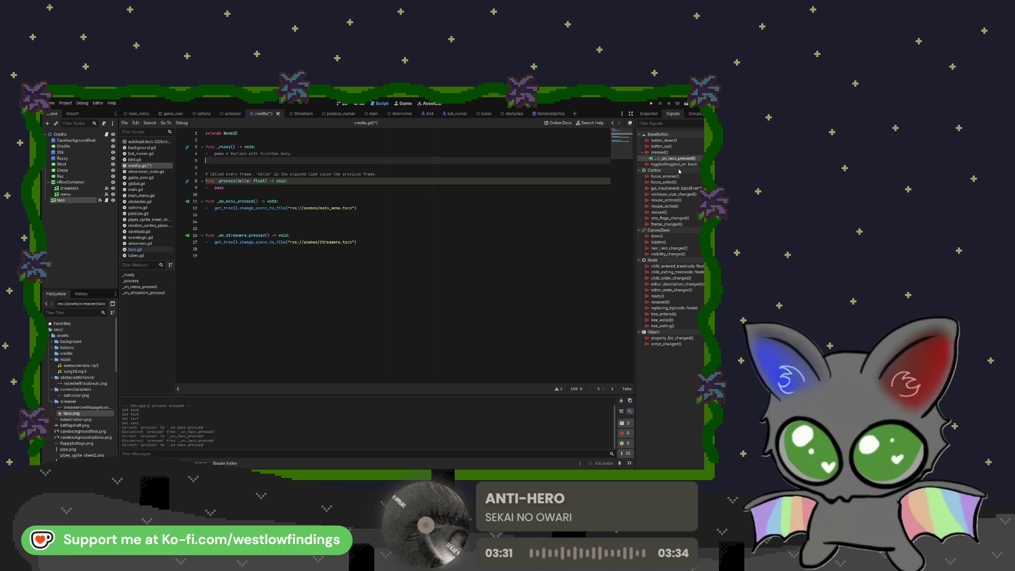
key("ctrl+z")
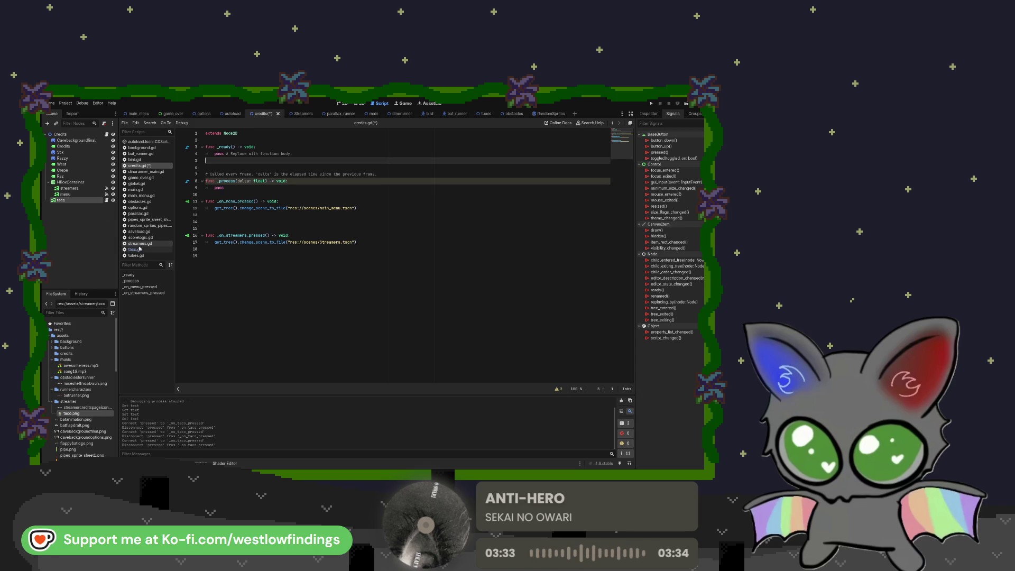
left_click(135, 249)
left_click(252, 167)
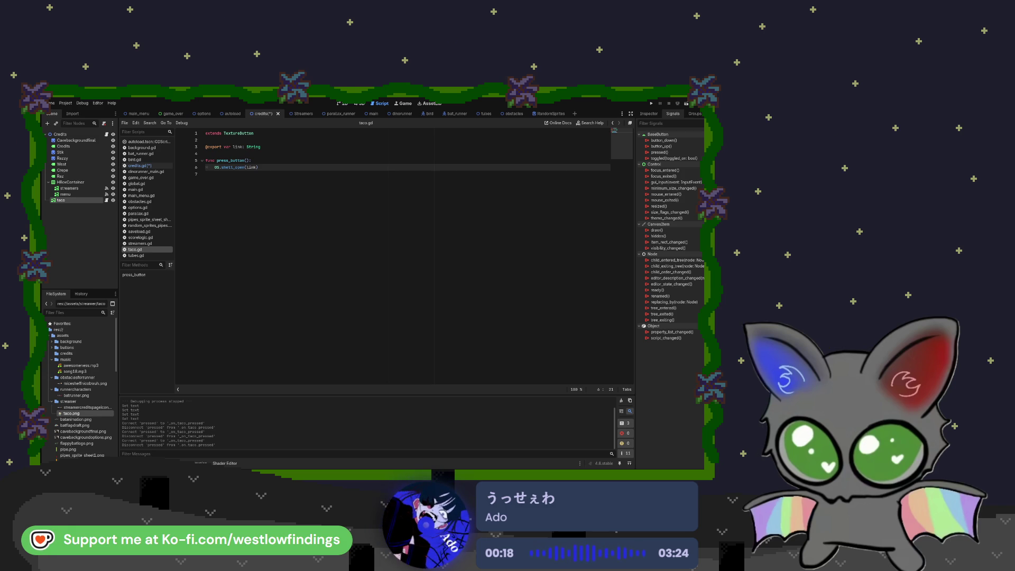
Step: Reconnect taco's pressed signal, creating an _on_taco_pressed() stub containing pass in credits.gd
key("Up")
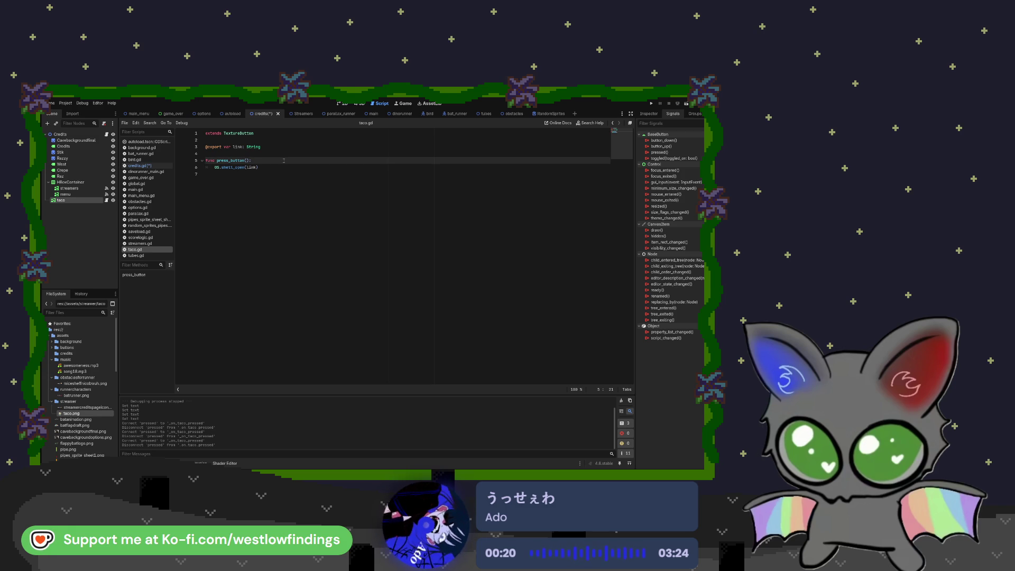
left_click(280, 175)
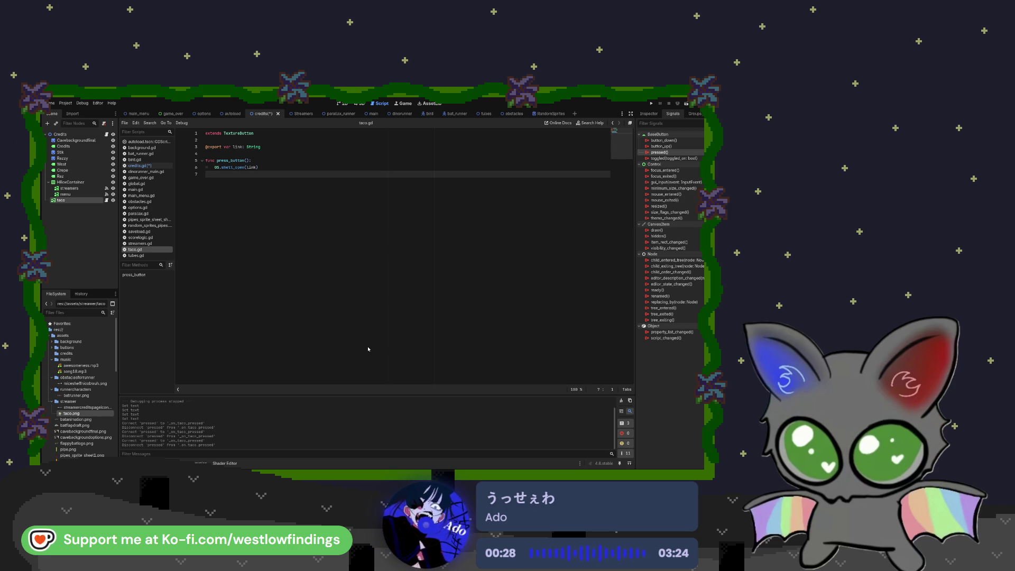
key("ctrl+shift+z")
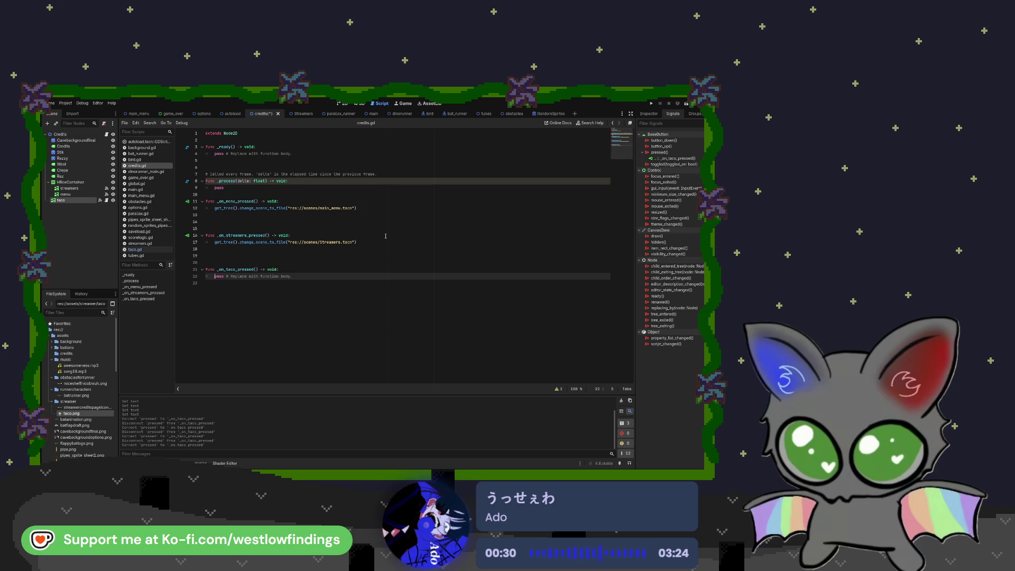